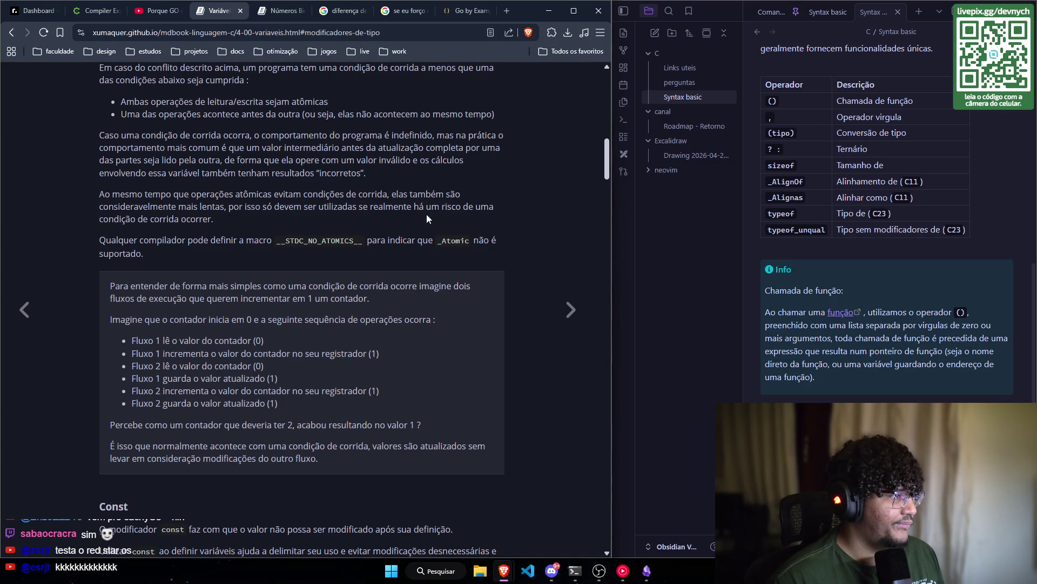
- Highlight the paragraph on slower atomic operations, then read down through the _Atomic section
left_click_drag(215, 220, 97, 202)
left_click(127, 217)
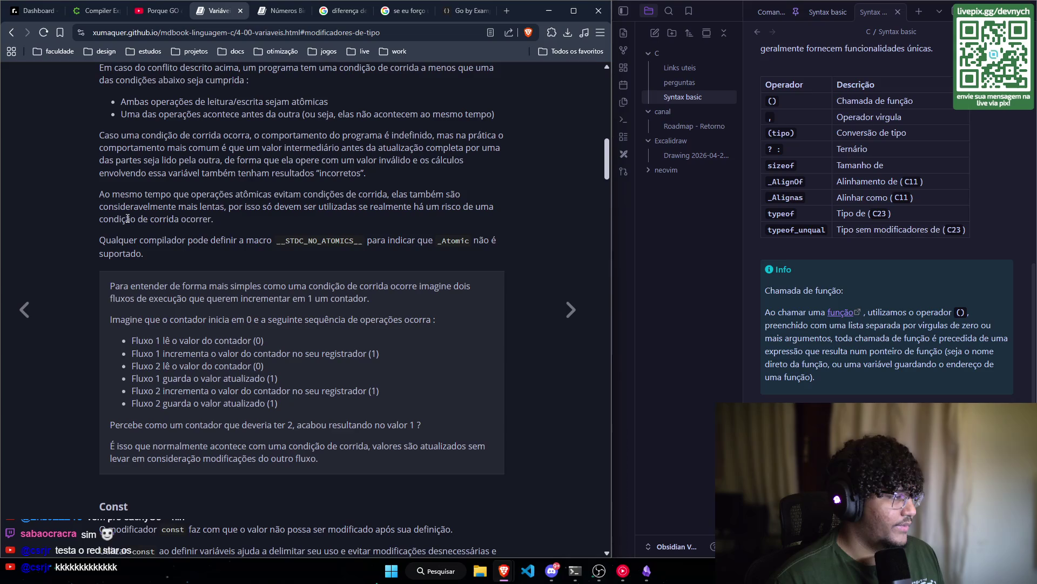
scroll(127, 218, "down", 1)
scroll(116, 211, "up", 1)
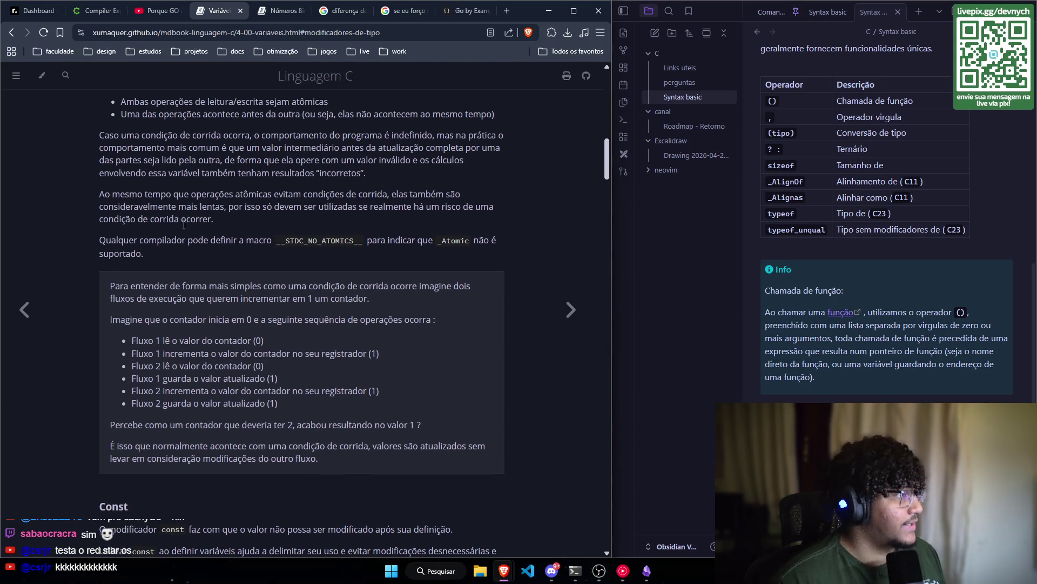
scroll(89, 184, "down", 1)
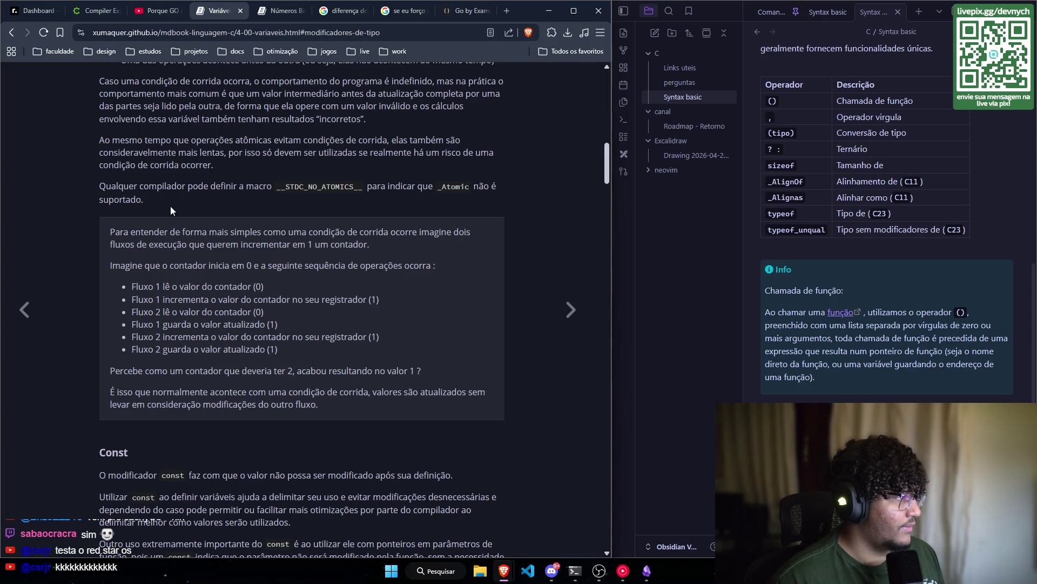
scroll(179, 205, "down", 2)
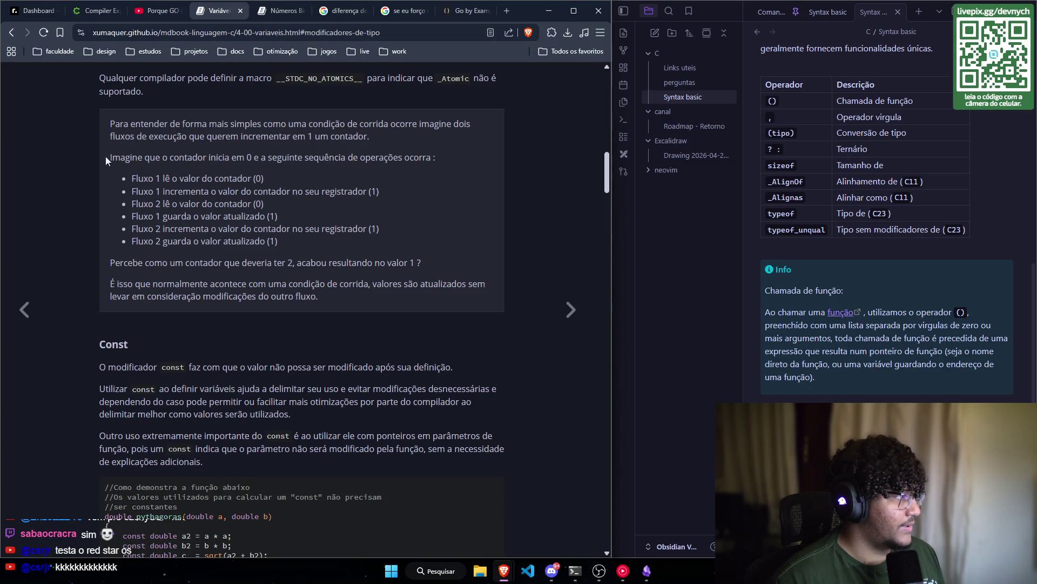
scroll(94, 141, "down", 1)
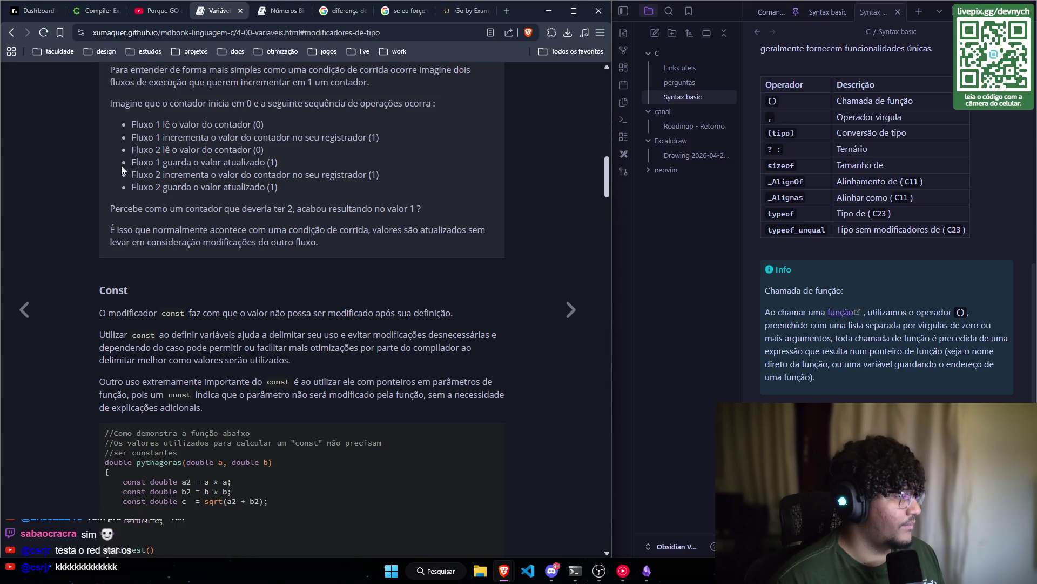
scroll(115, 179, "down", 1)
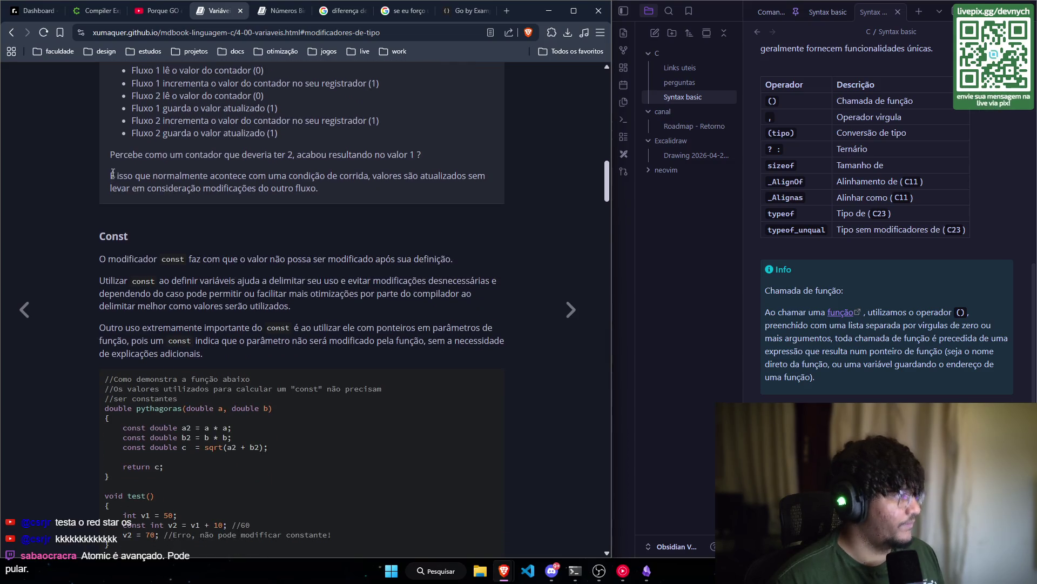
- Highlight the race-condition sentence, then scroll back up to the _Atomic heading
mouse_move(112, 175)
left_mouse_down()
mouse_move(374, 197)
mouse_move(369, 176)
left_mouse_up()
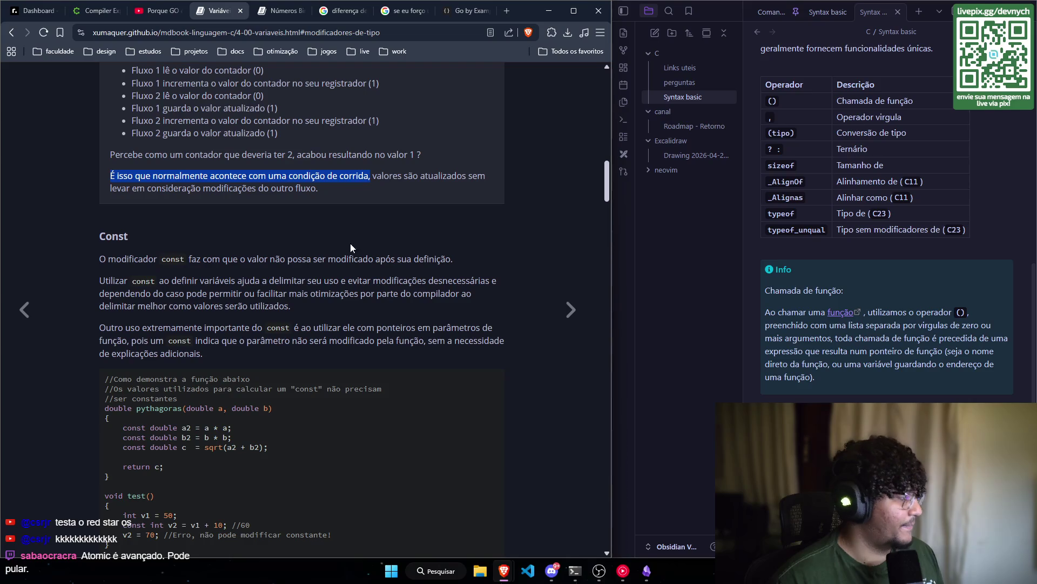
scroll(249, 212, "down", 2)
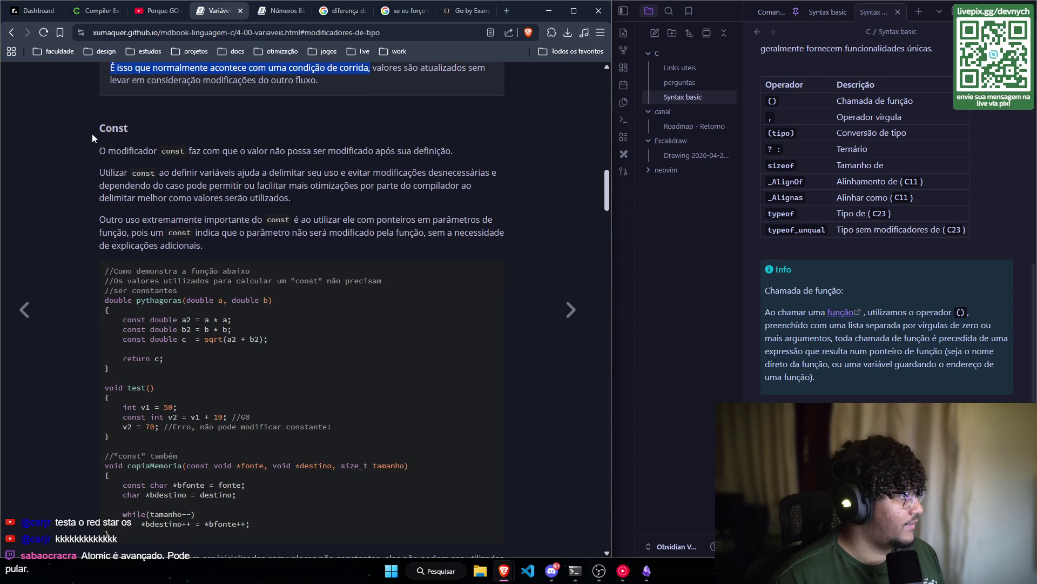
scroll(87, 145, "up", 1)
scroll(86, 159, "down", 1)
scroll(89, 168, "up", 3)
scroll(92, 180, "up", 6)
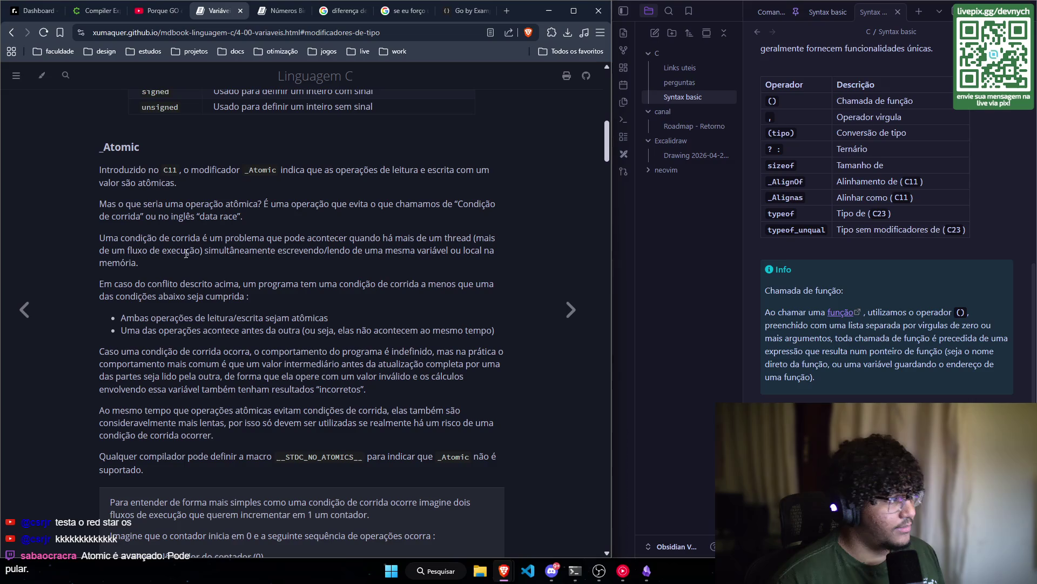
- Highlight and clear the _Atomic introduction, then read further down the page
left_click_drag(90, 150, 428, 438)
left_click(439, 436)
scroll(285, 352, "down", 3)
scroll(263, 283, "up", 3)
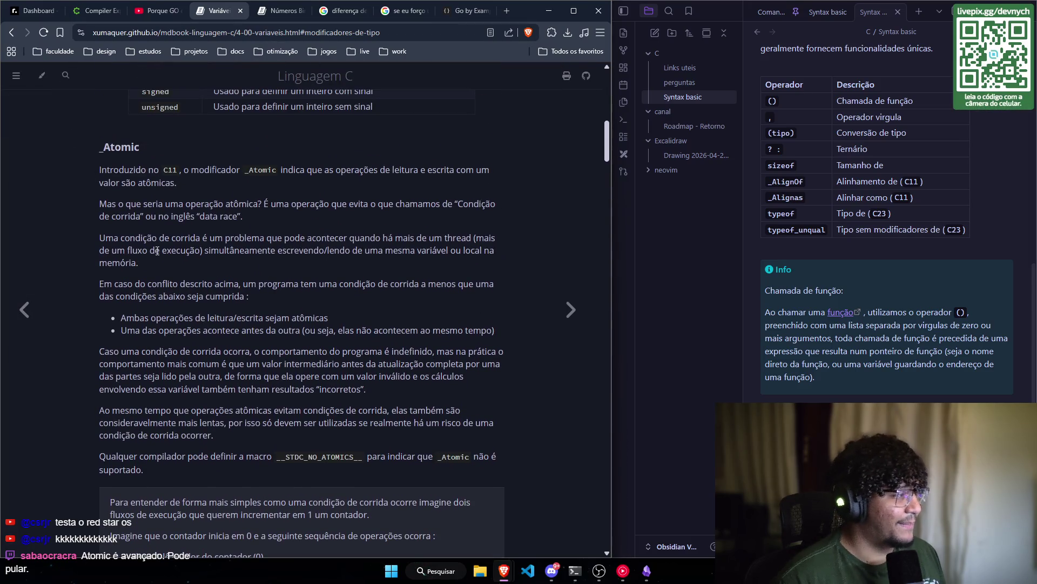
scroll(158, 250, "down", 1)
scroll(133, 216, "down", 1)
scroll(222, 261, "up", 1)
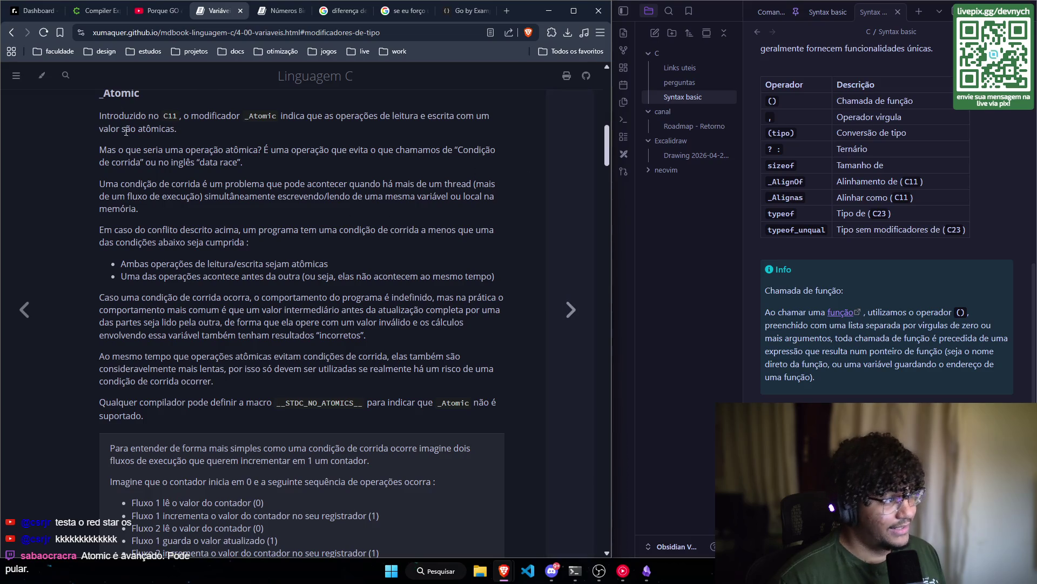
scroll(340, 171, "down", 3)
scroll(215, 198, "down", 3)
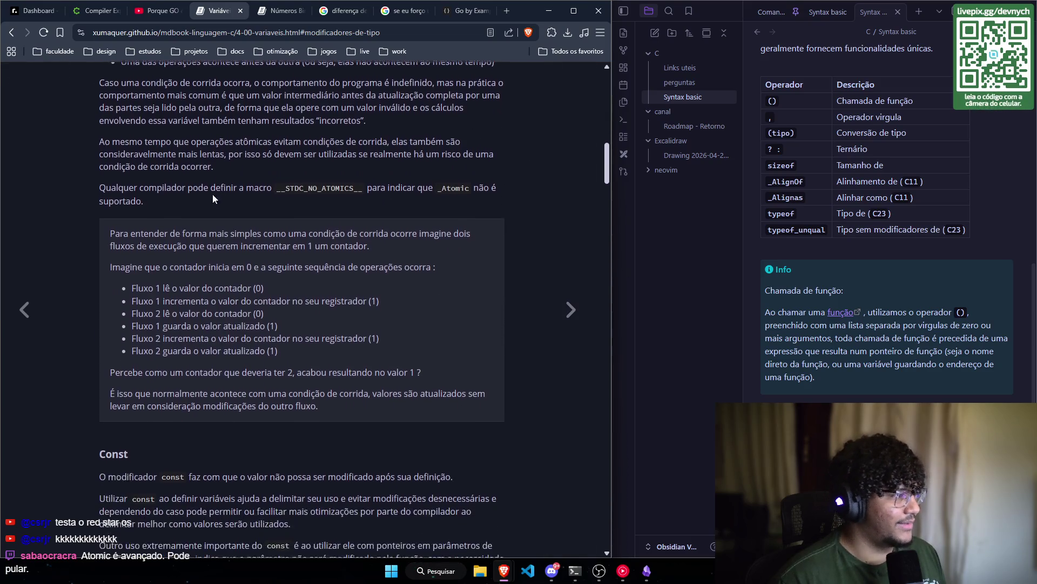
- Reach the Const heading and highlight what the const modifier guarantees
scroll(110, 254, "up", 1)
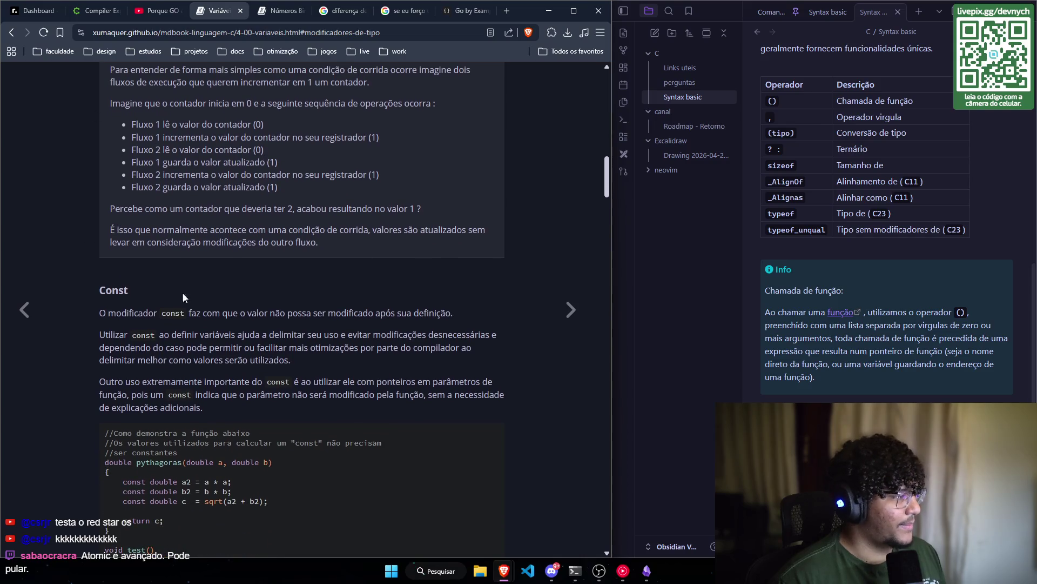
scroll(125, 227, "down", 2)
scroll(136, 234, "up", 2)
scroll(137, 236, "down", 5)
scroll(136, 149, "up", 1)
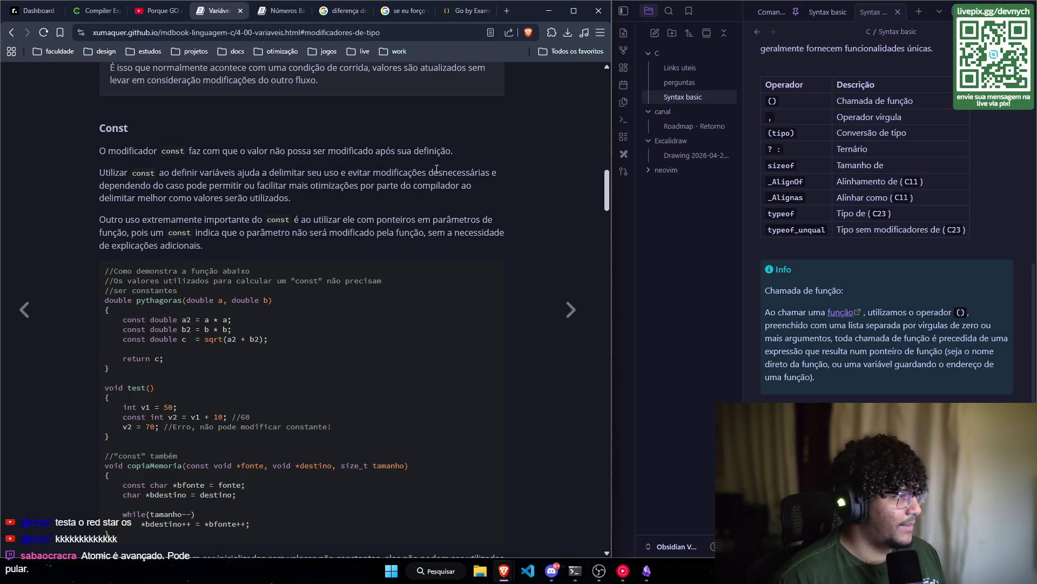
scroll(114, 178, "down", 1)
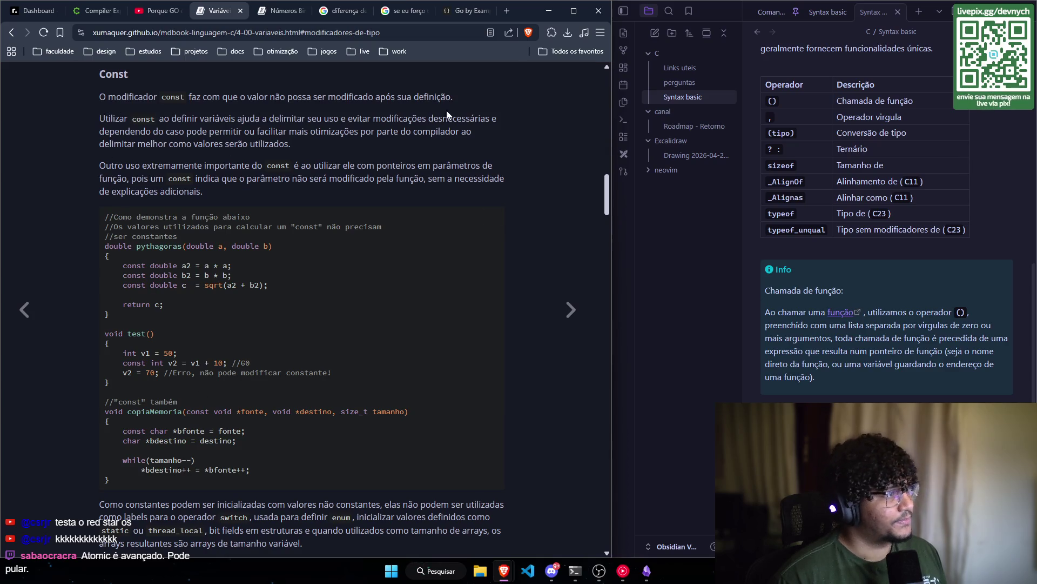
scroll(116, 153, "down", 1)
scroll(117, 153, "up", 1)
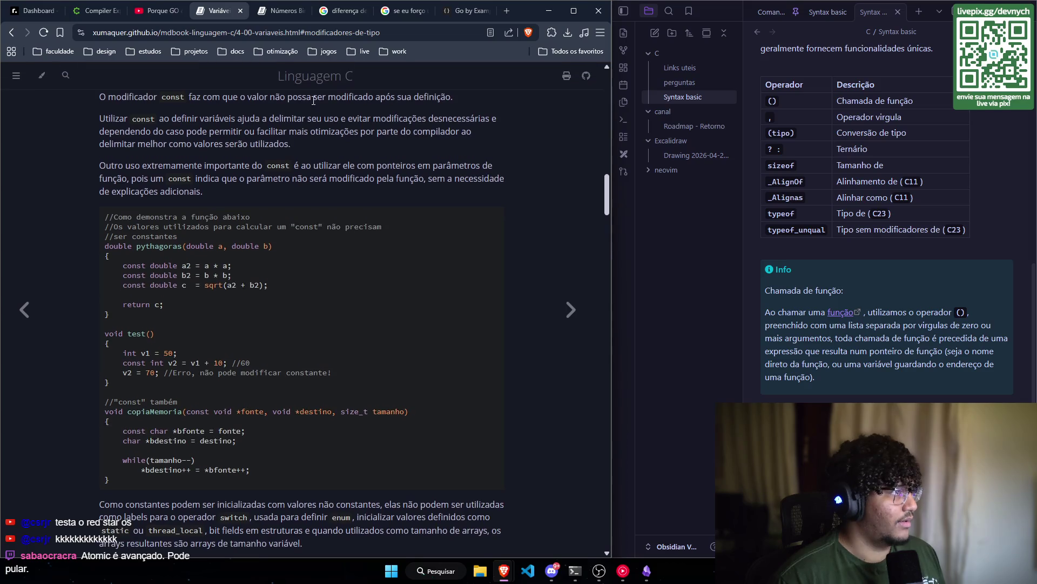
left_click_drag(429, 97, 222, 98)
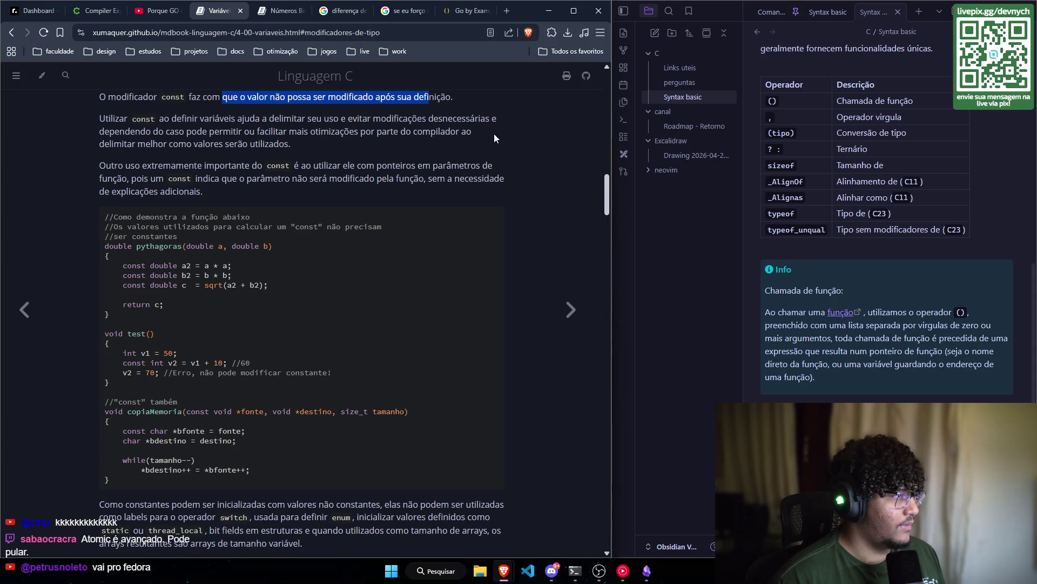
- Read past the pythagoras, test and copiaMemoria examples down to the Constexpr heading
scroll(116, 175, "down", 1)
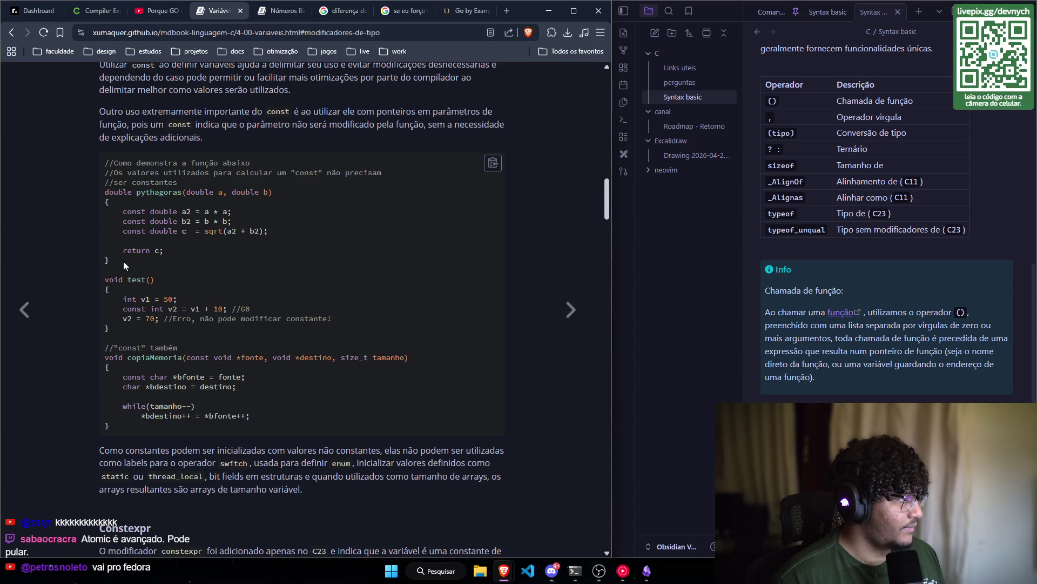
scroll(120, 271, "down", 1)
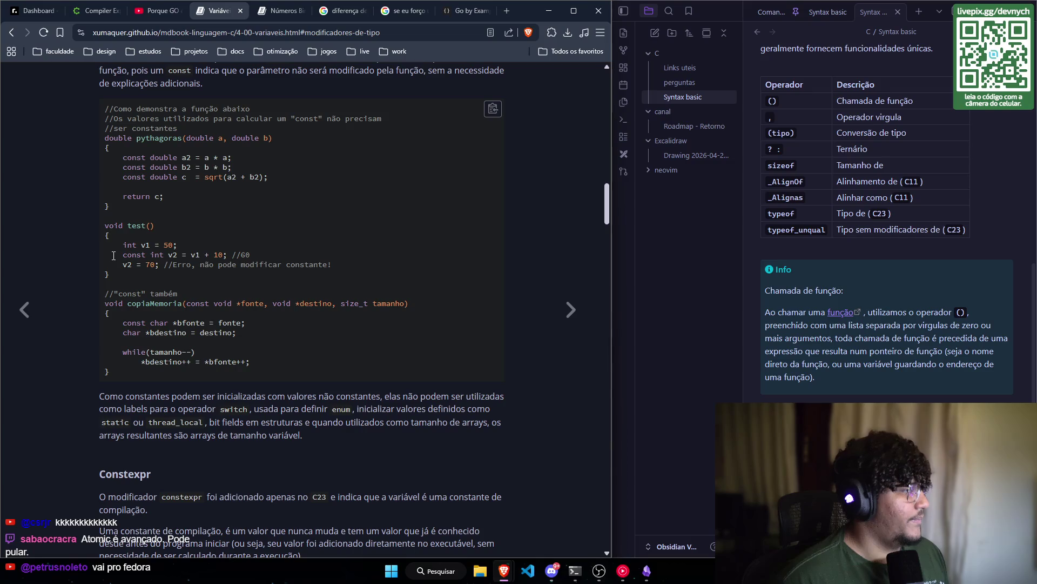
scroll(95, 273, "down", 1)
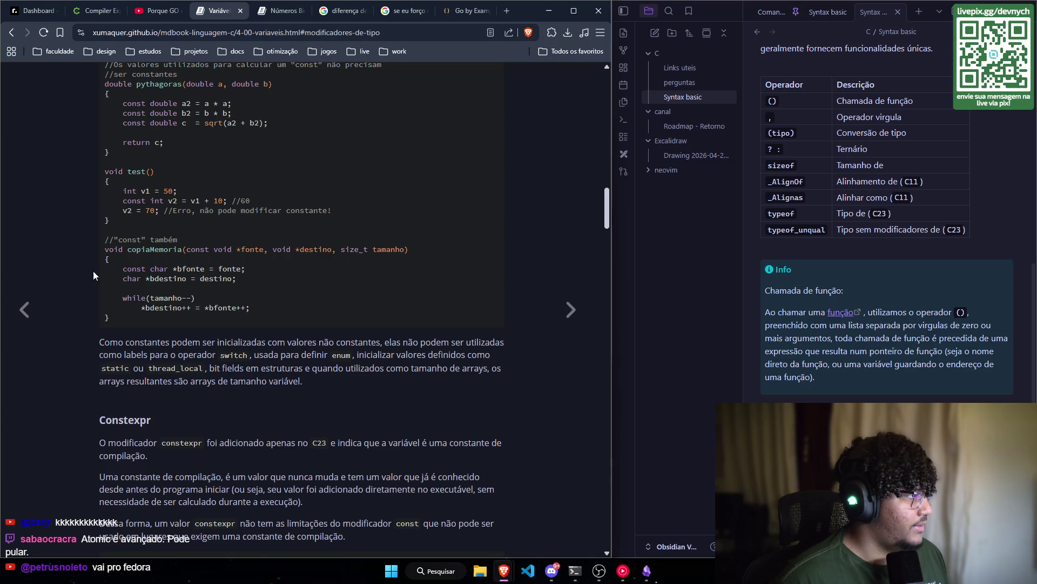
- Scroll down to the constexpr RODAS_CARRO = 4 example and RodasDeVeiculos enum
scroll(92, 275, "down", 1)
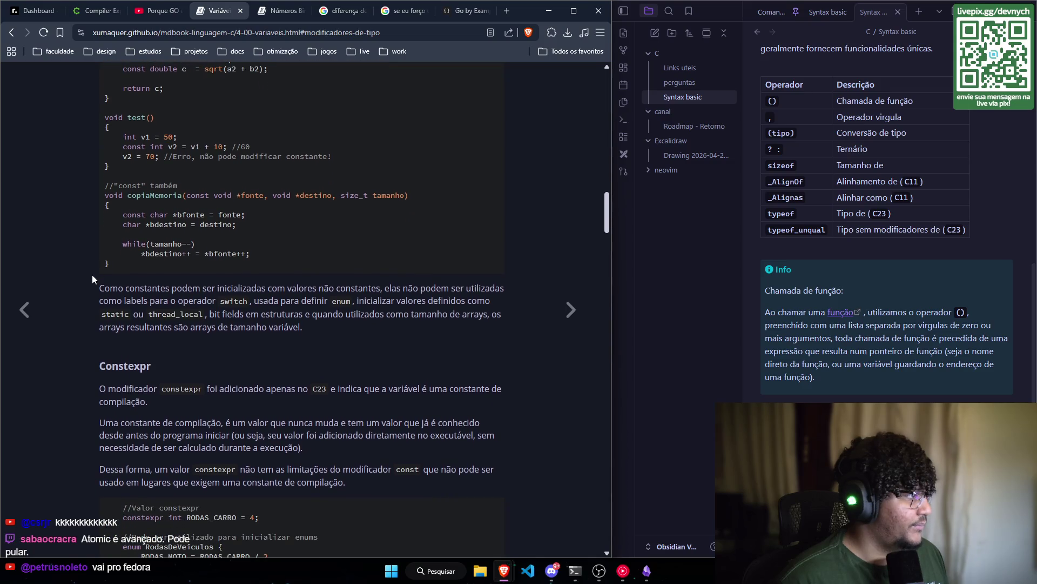
scroll(91, 276, "down", 1)
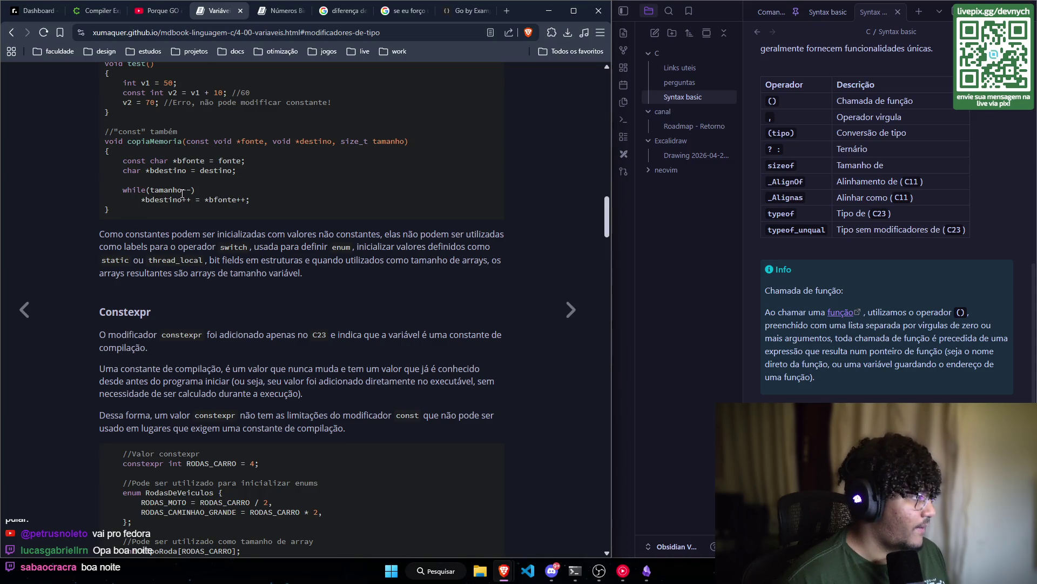
left_click_drag(123, 189, 195, 190)
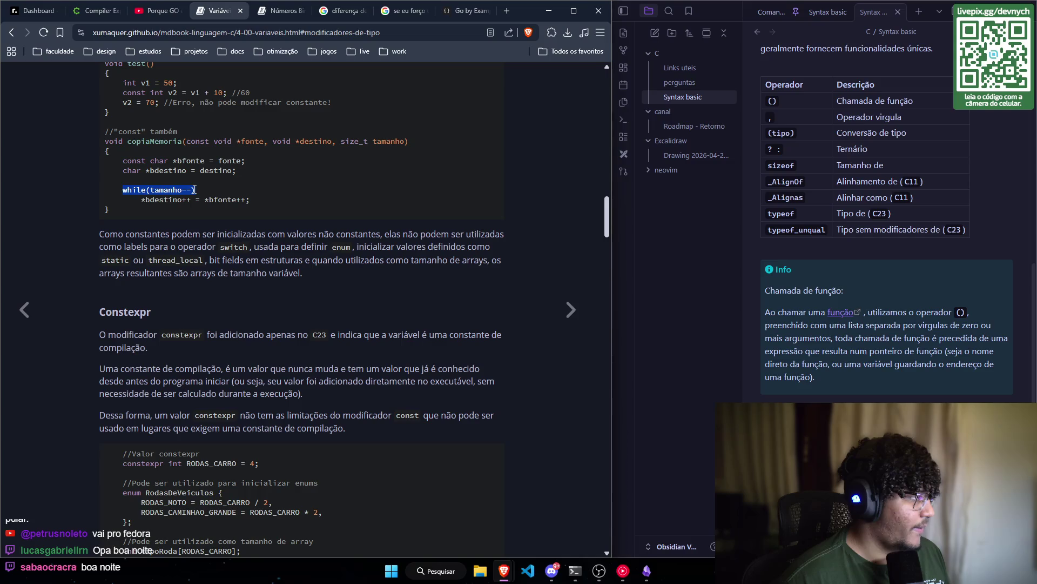
left_click(152, 215)
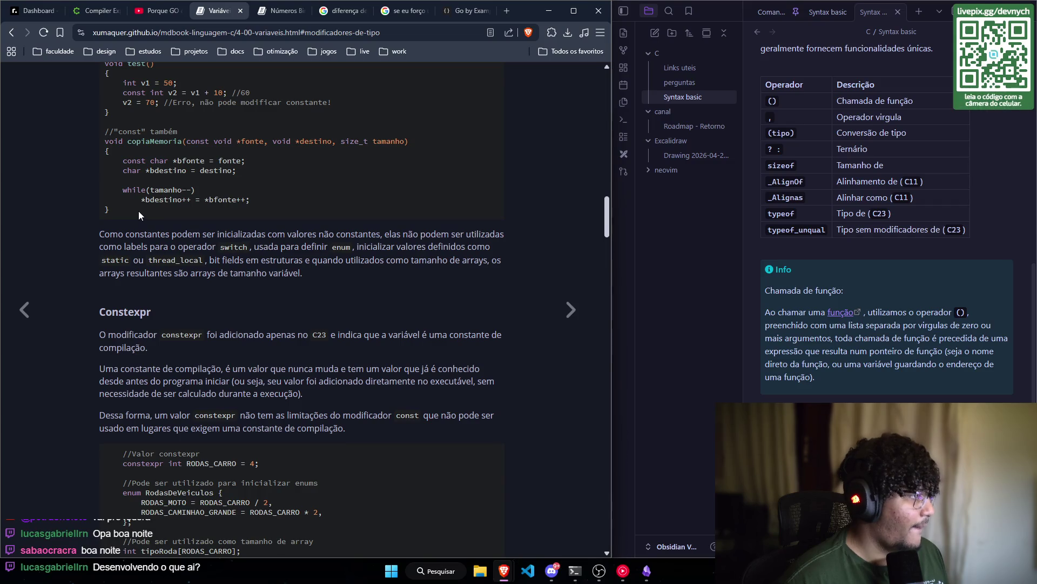
scroll(138, 216, "down", 1)
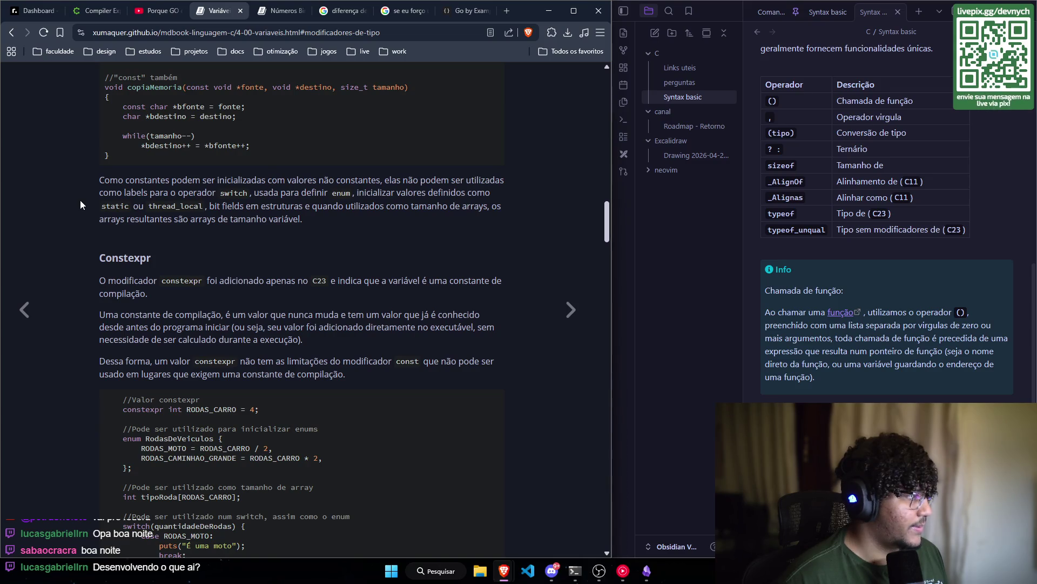
scroll(80, 204, "up", 1)
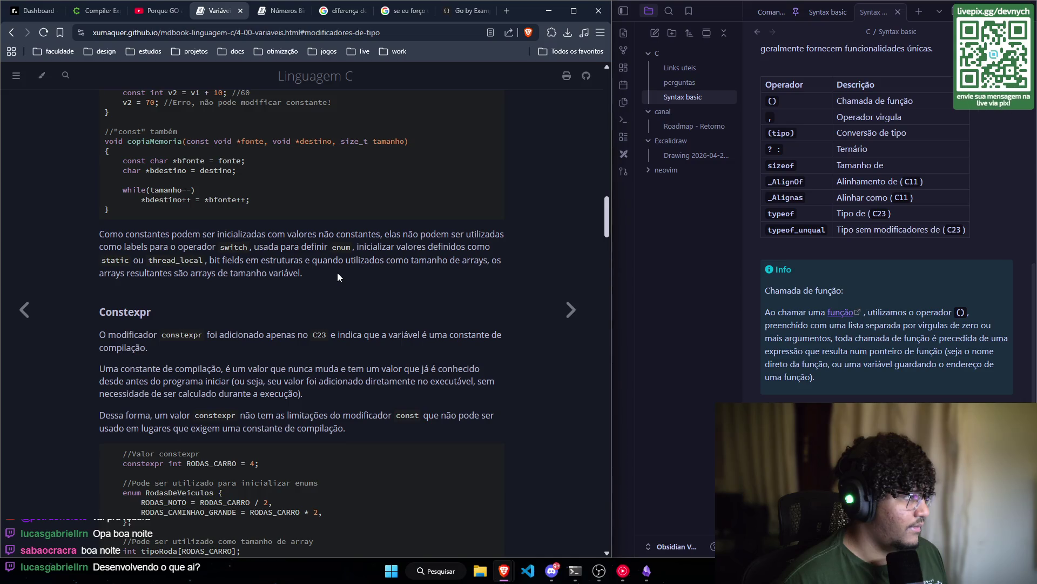
scroll(337, 276, "down", 1)
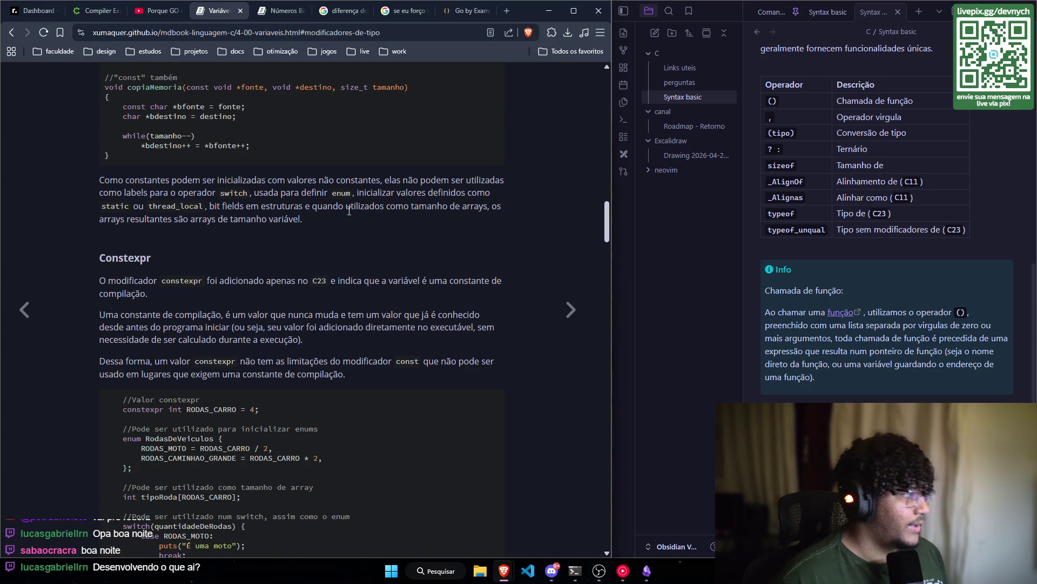
scroll(290, 294, "up", 1)
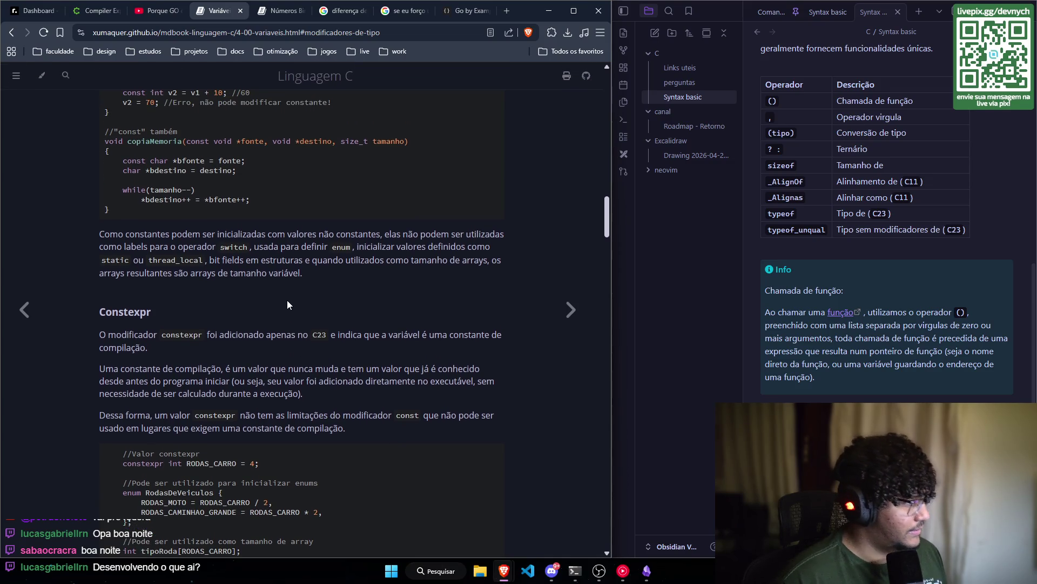
scroll(282, 309, "up", 1)
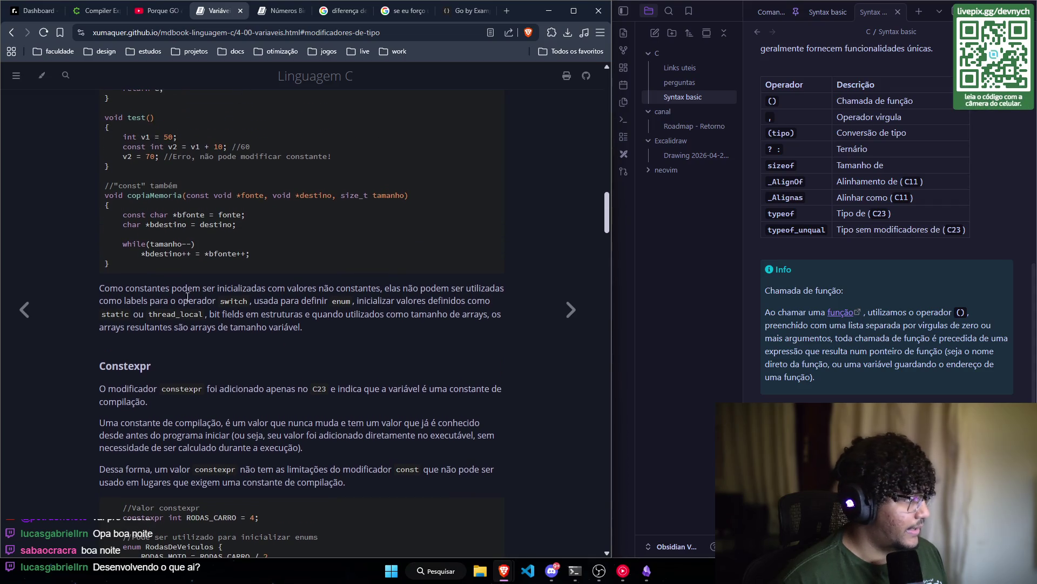
left_click_drag(304, 326, 100, 287)
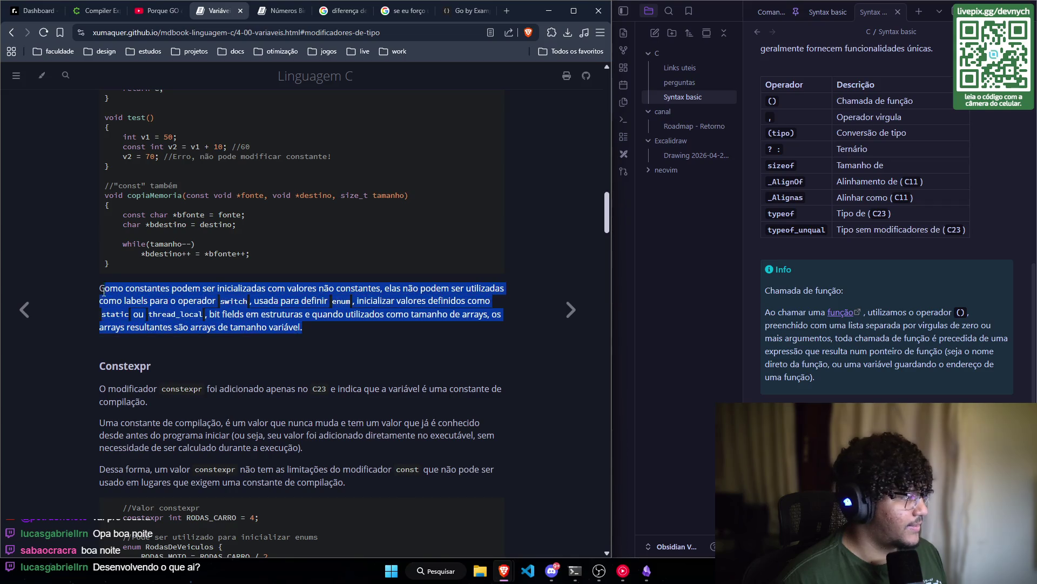
left_click(322, 331)
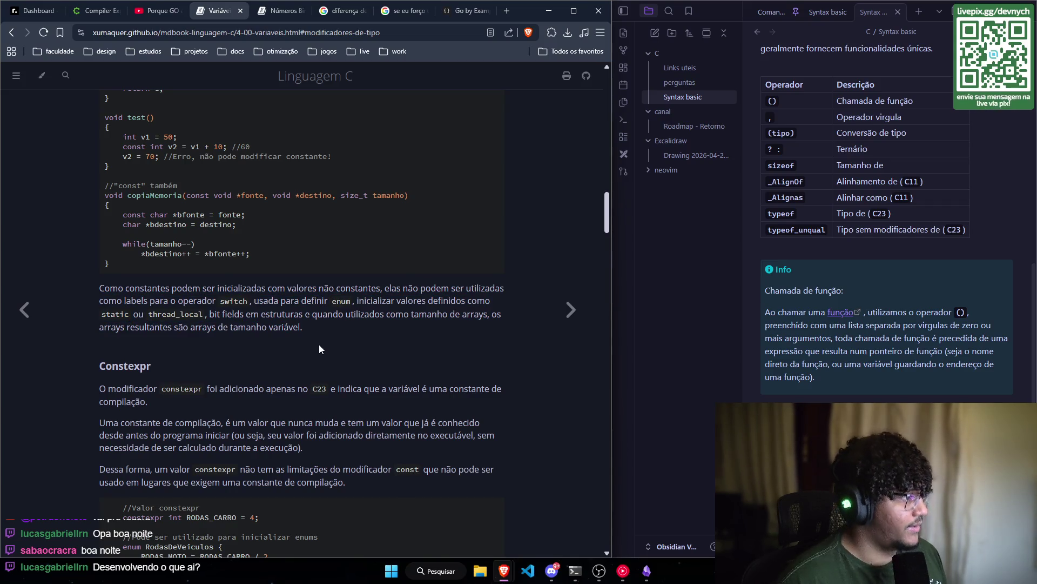
scroll(319, 348, "up", 1)
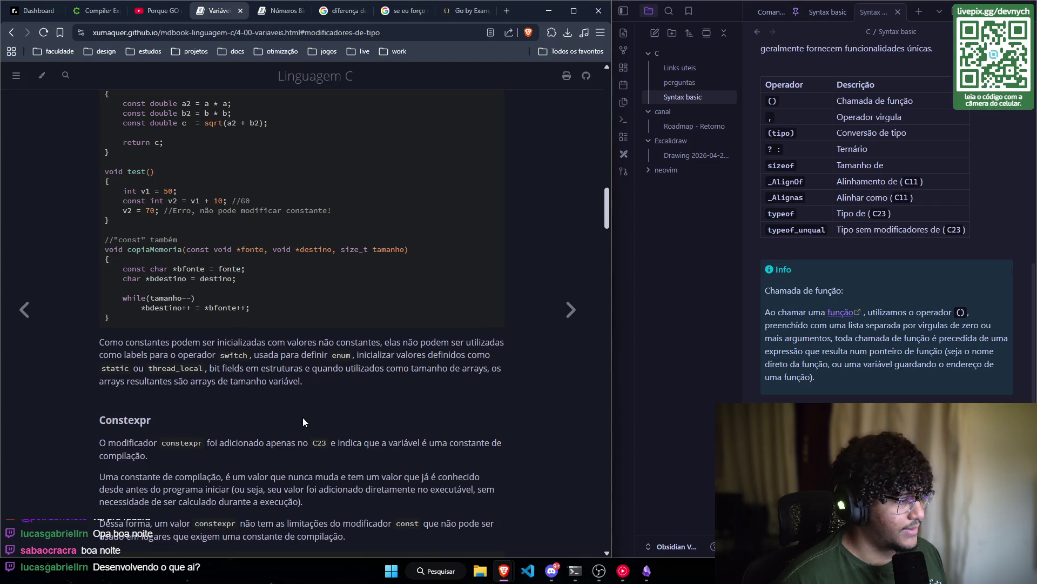
scroll(303, 422, "up", 3)
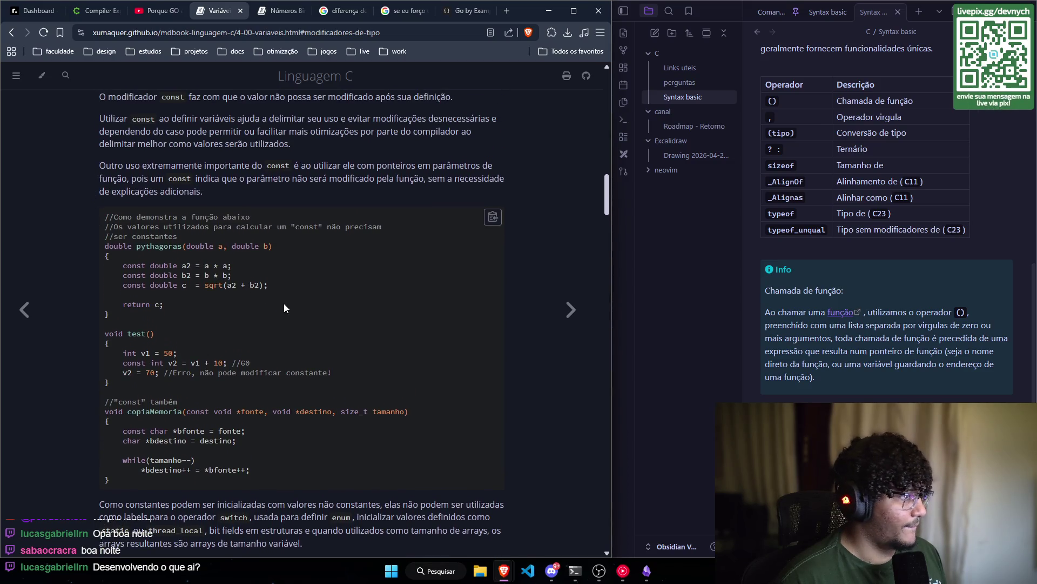
scroll(112, 173, "up", 1)
scroll(112, 156, "down", 1)
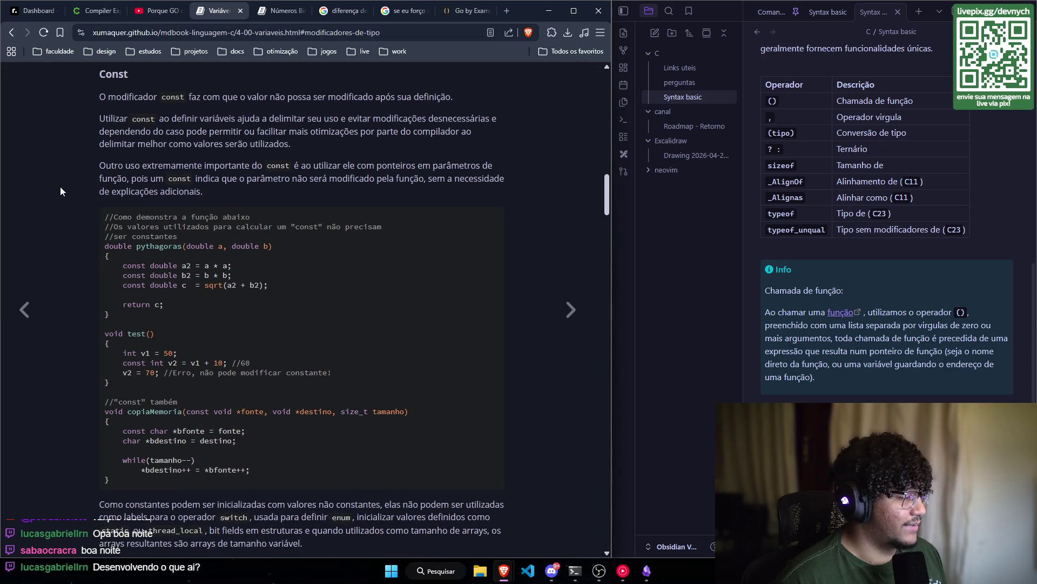
scroll(86, 193, "down", 4)
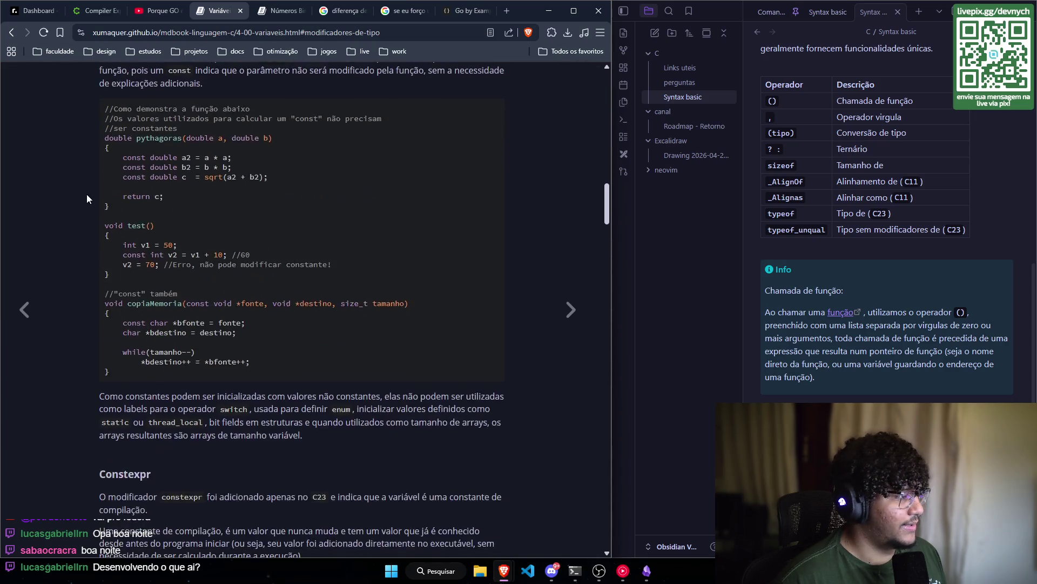
scroll(124, 210, "down", 4)
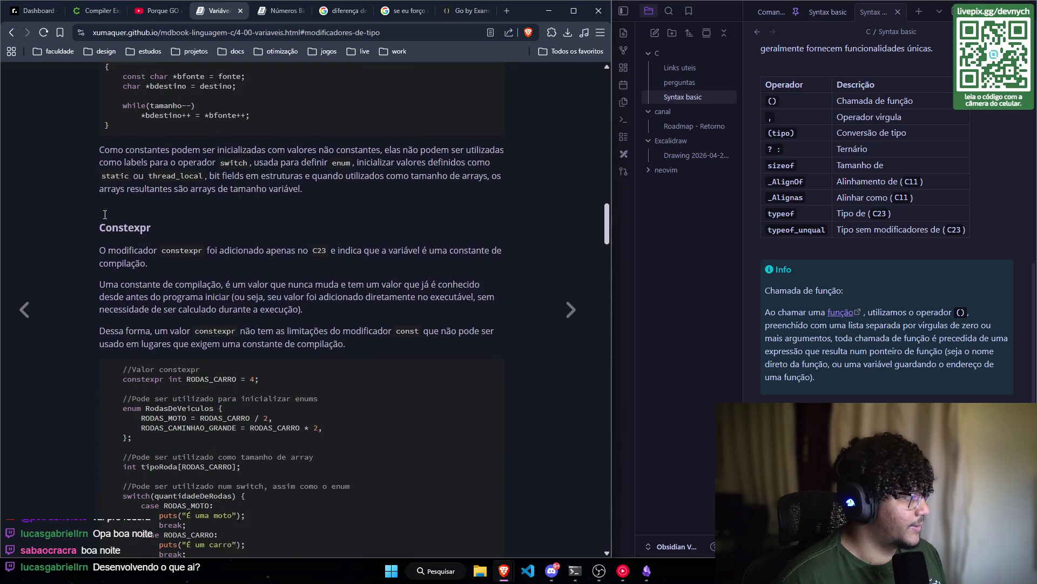
scroll(89, 164, "down", 1)
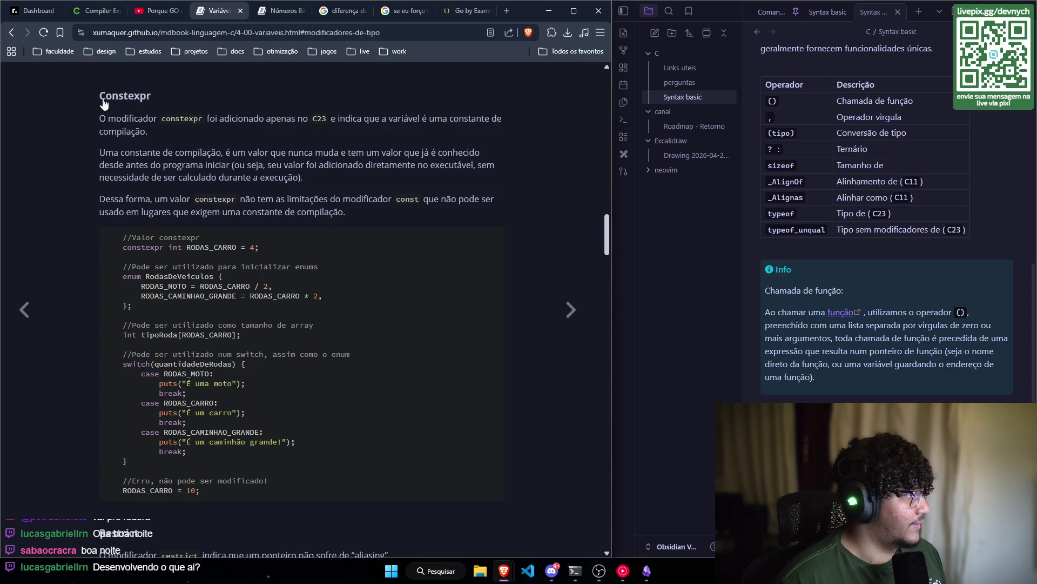
- Jump to the Constexpr heading so the address ends in #constexpr
left_click(113, 100)
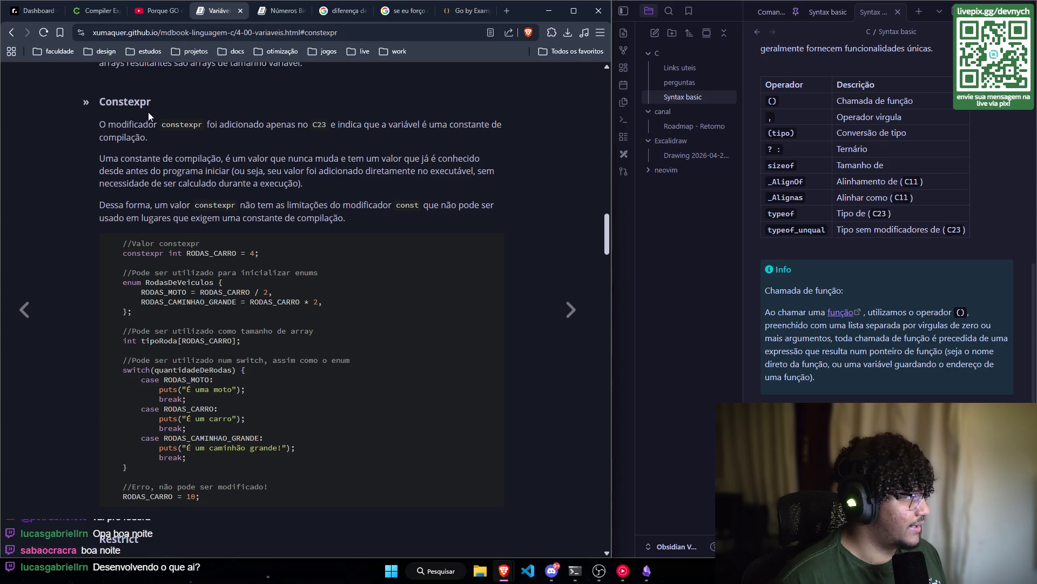
scroll(91, 170, "up", 1)
scroll(91, 171, "down", 1)
scroll(89, 169, "up", 1)
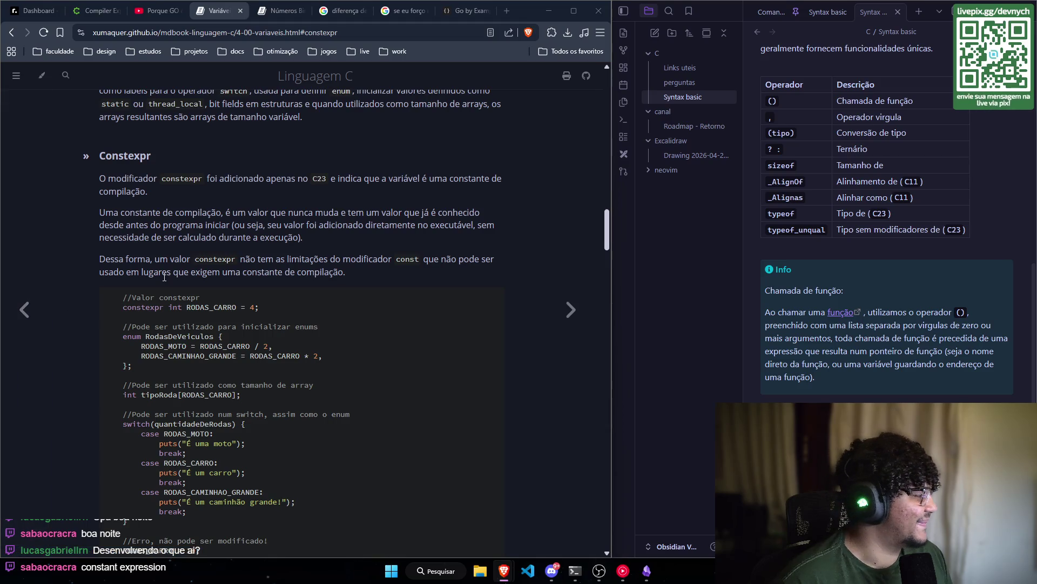
- Read through the constexpr example down to the Restrict section on pointer aliasing
scroll(110, 226, "down", 1)
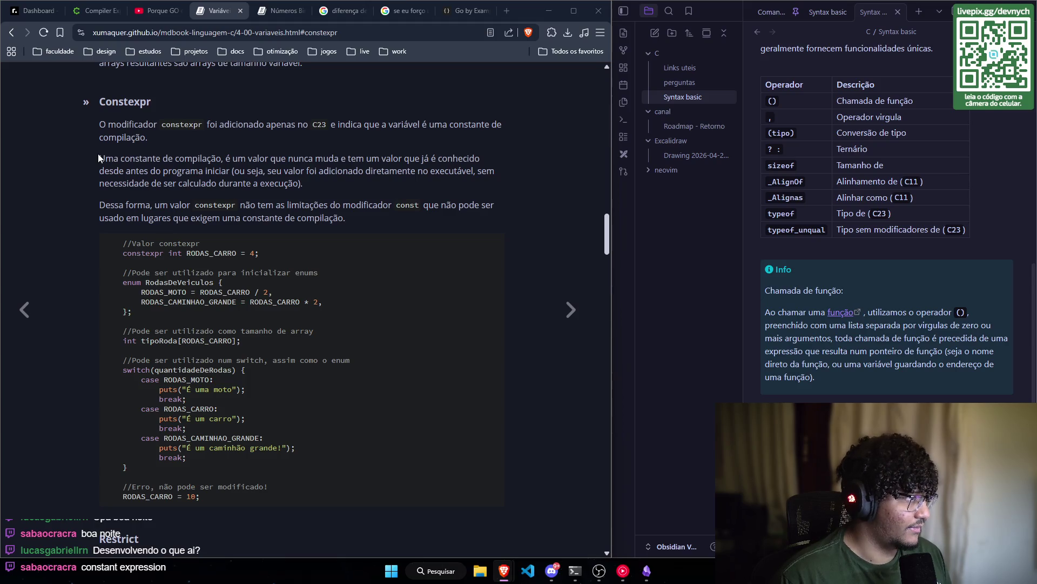
scroll(100, 153, "down", 1)
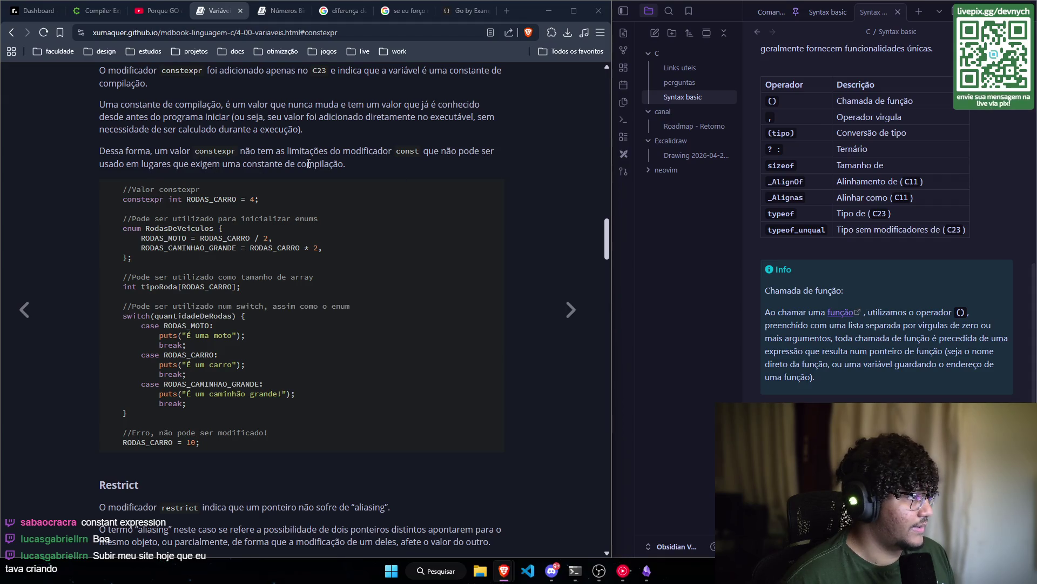
scroll(91, 174, "down", 1)
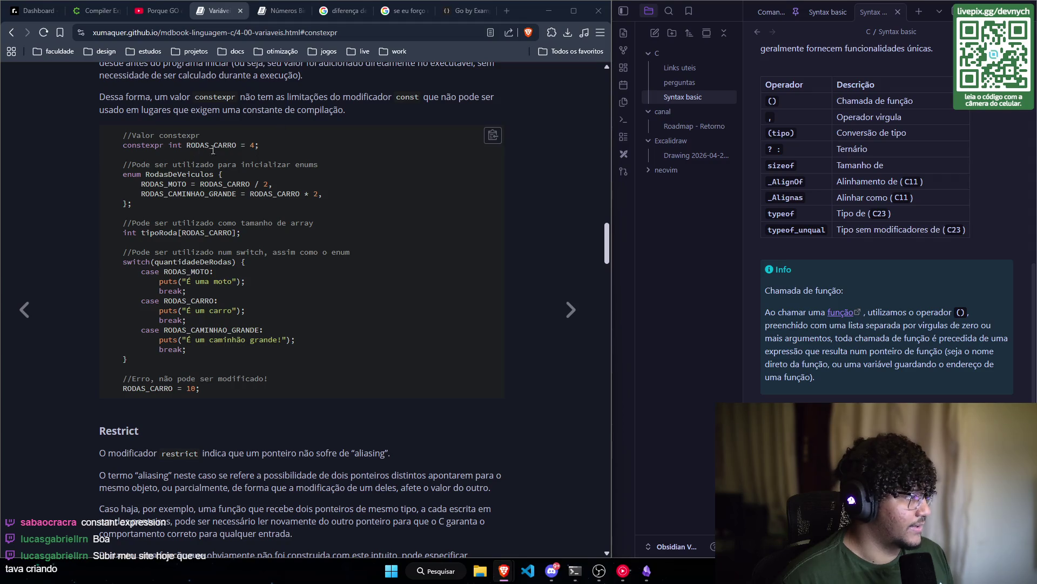
double_click(210, 262)
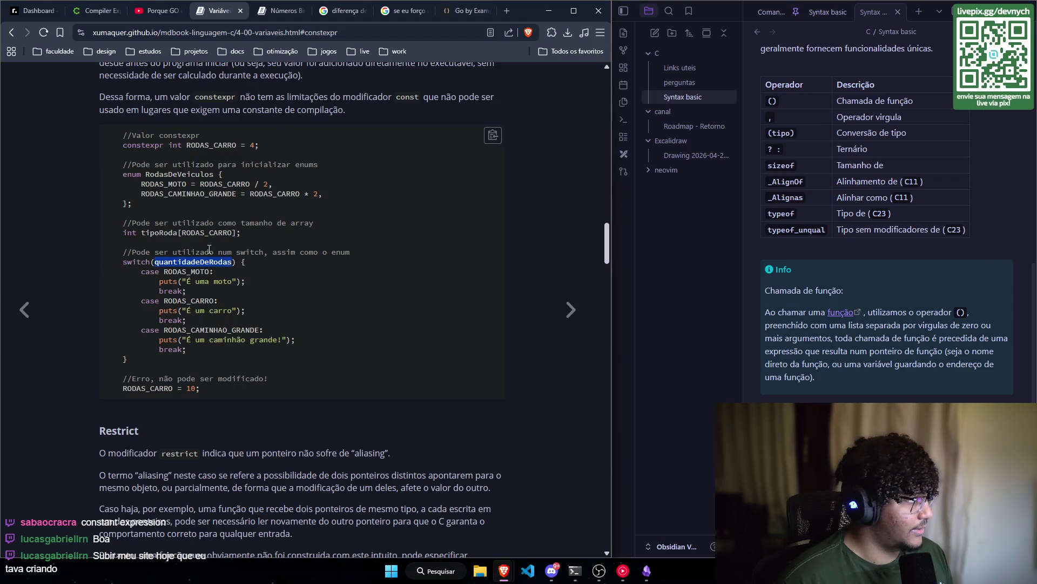
left_click(200, 212)
scroll(201, 213, "up", 3)
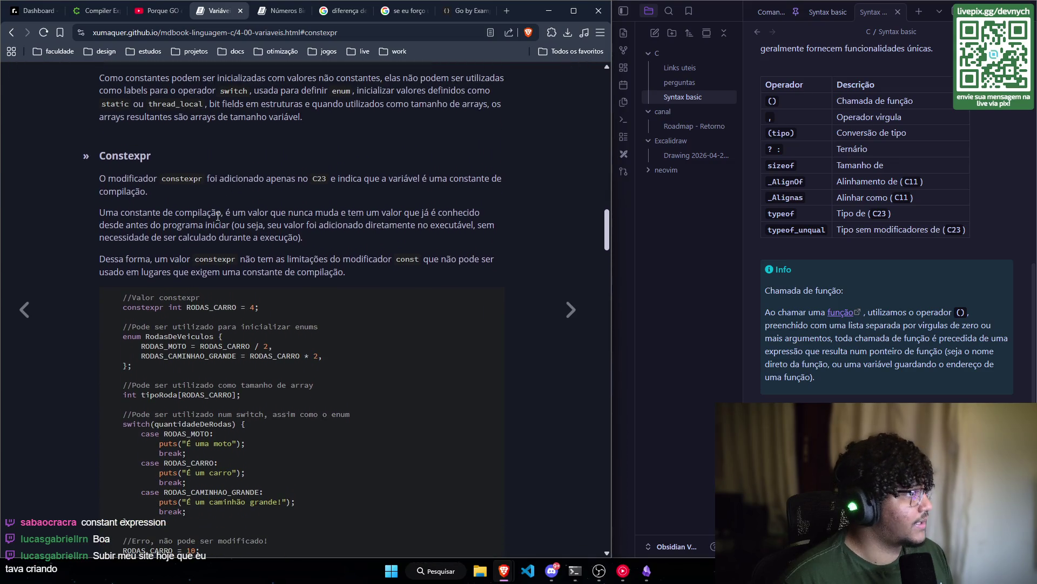
scroll(235, 269, "down", 1)
scroll(202, 285, "down", 1)
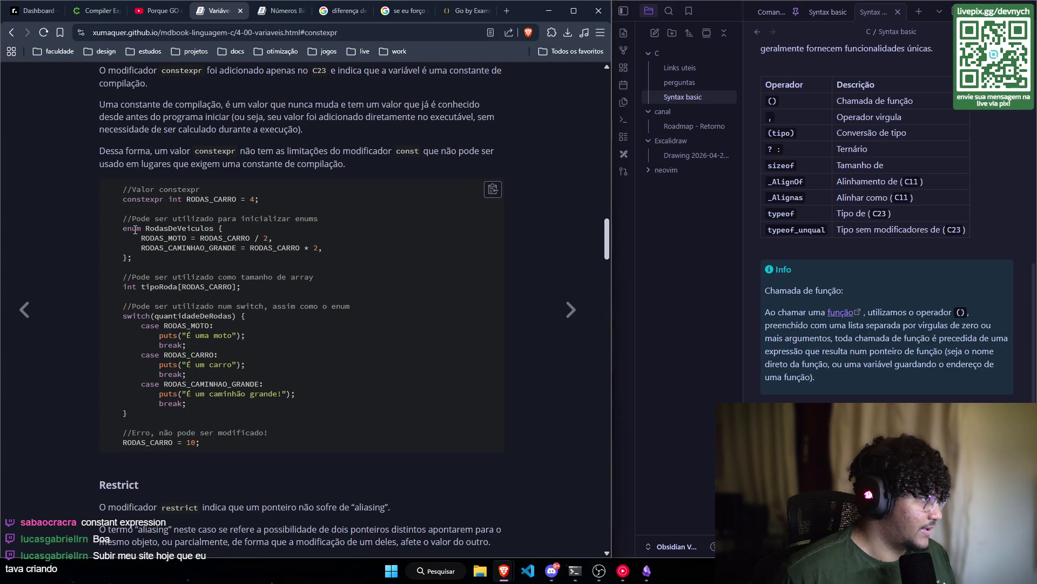
scroll(134, 207, "down", 1)
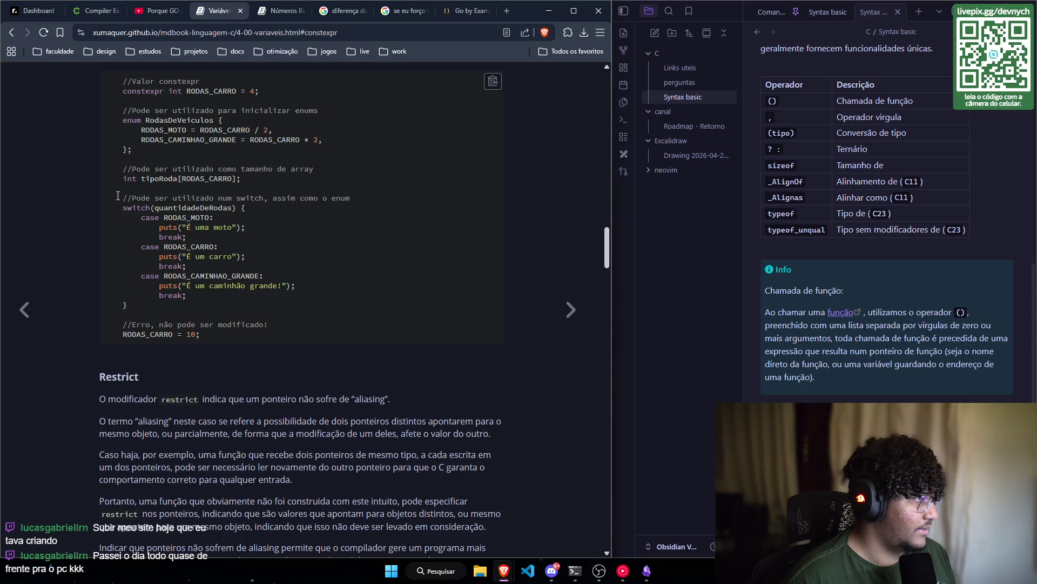
scroll(118, 195, "down", 1)
scroll(113, 198, "up", 2)
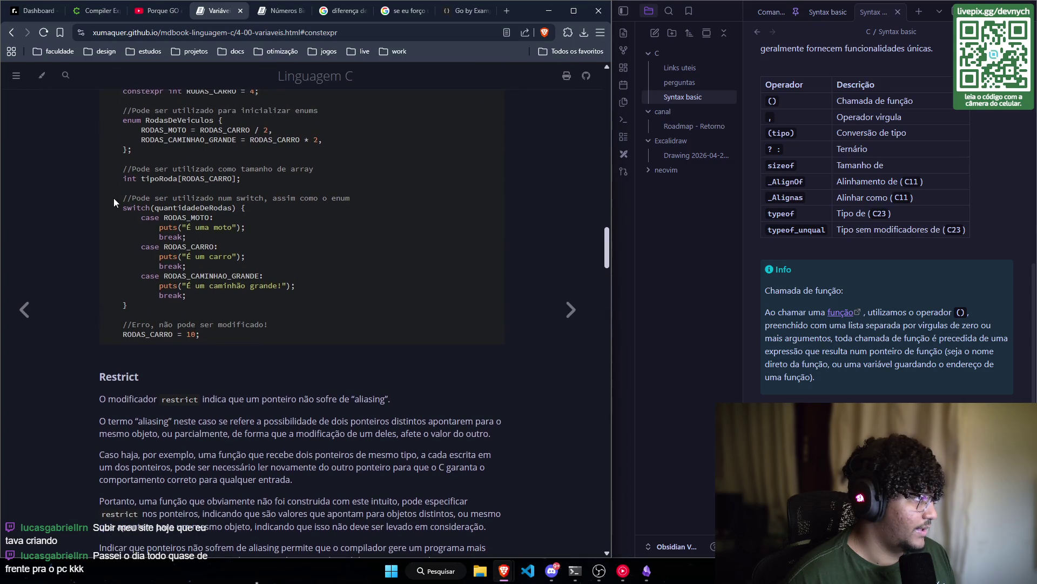
scroll(114, 200, "down", 1)
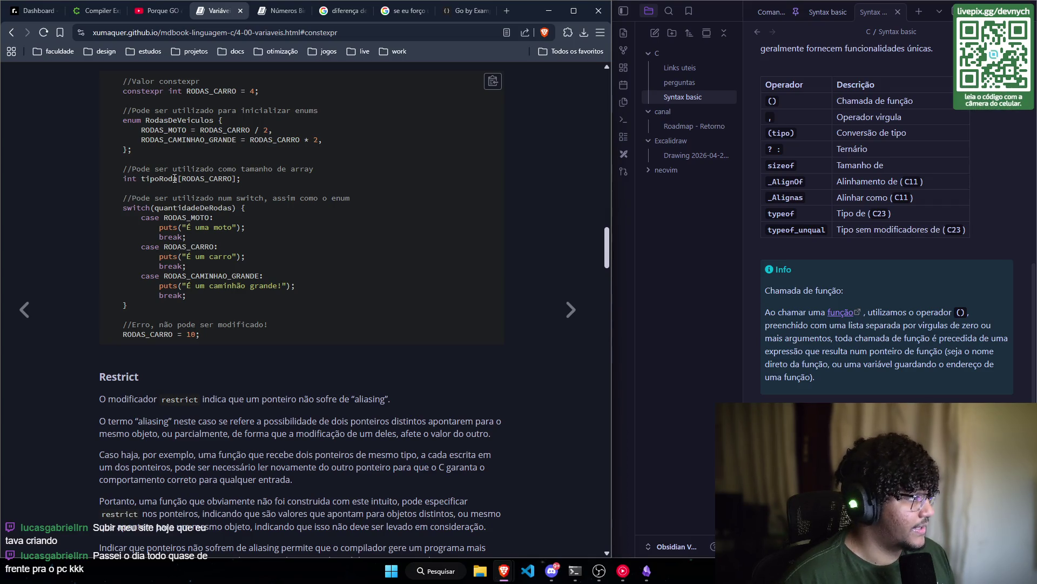
scroll(184, 176, "up", 1)
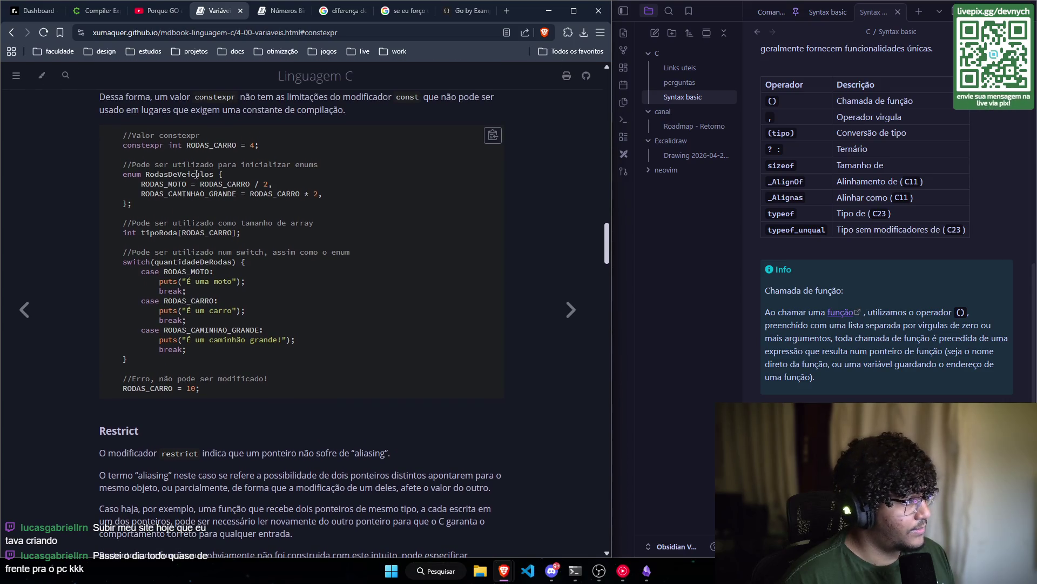
double_click(257, 144)
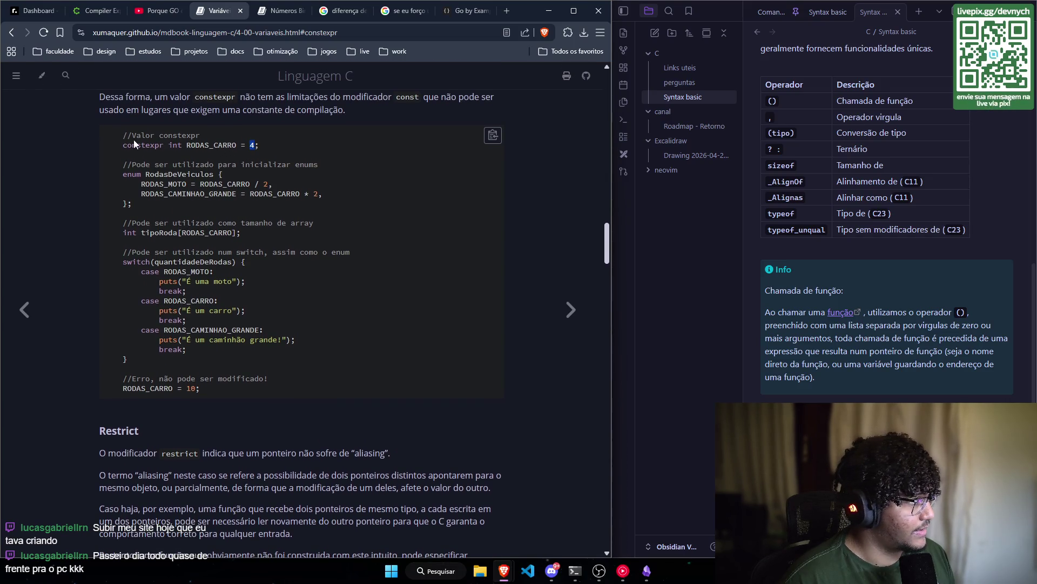
scroll(197, 168, "down", 1)
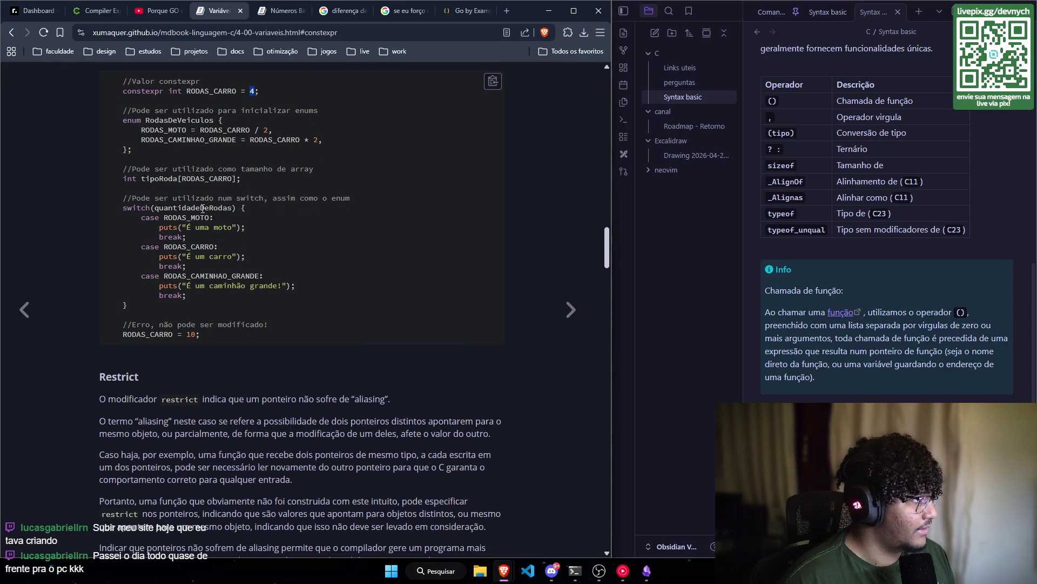
scroll(196, 169, "down", 1)
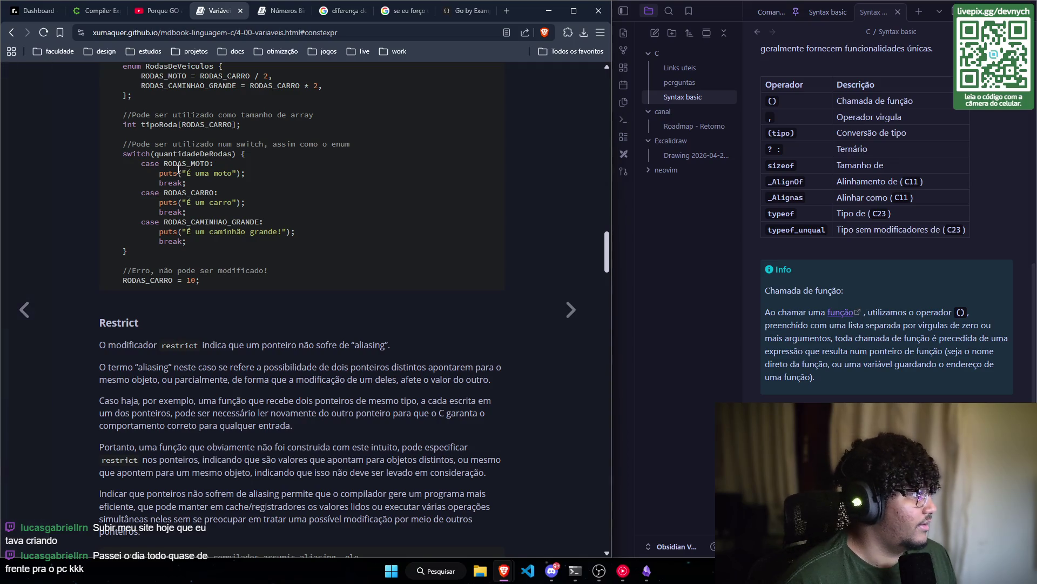
scroll(95, 156, "down", 1)
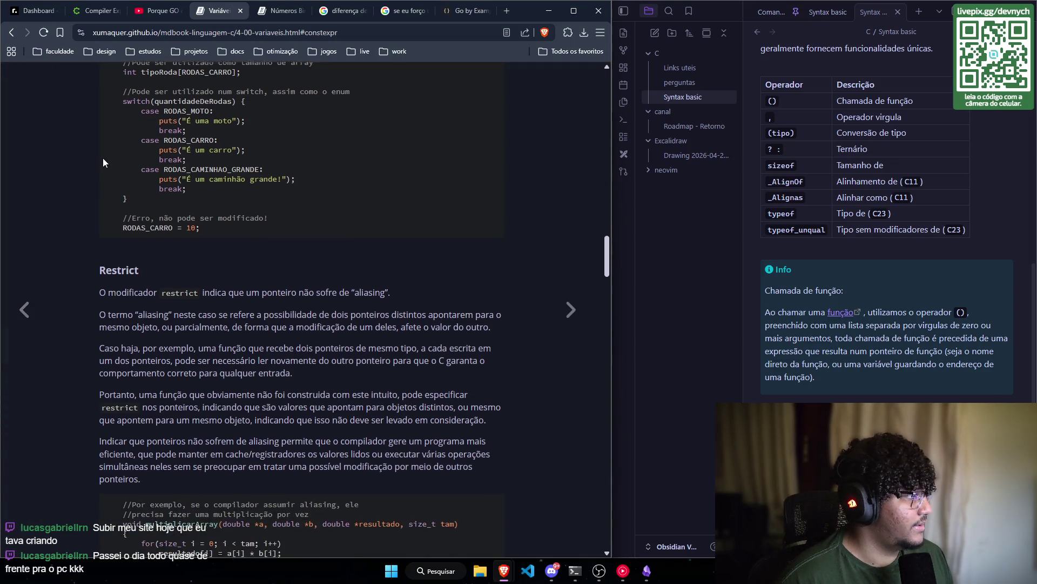
- Read through Restrict down to the multiplicarArrayEx example and the Volatile heading
scroll(158, 276, "up", 5)
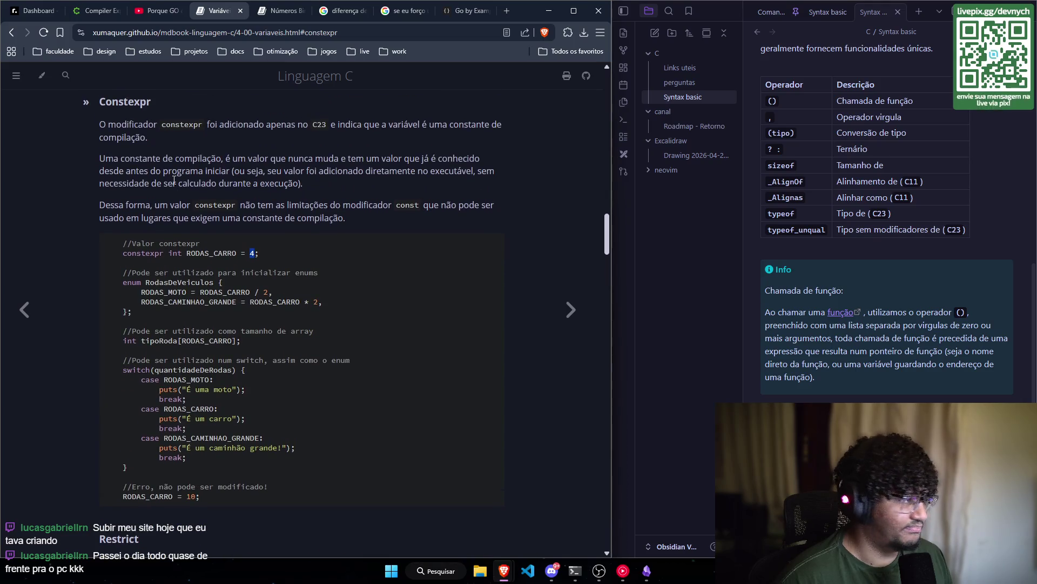
scroll(193, 286, "up", 1)
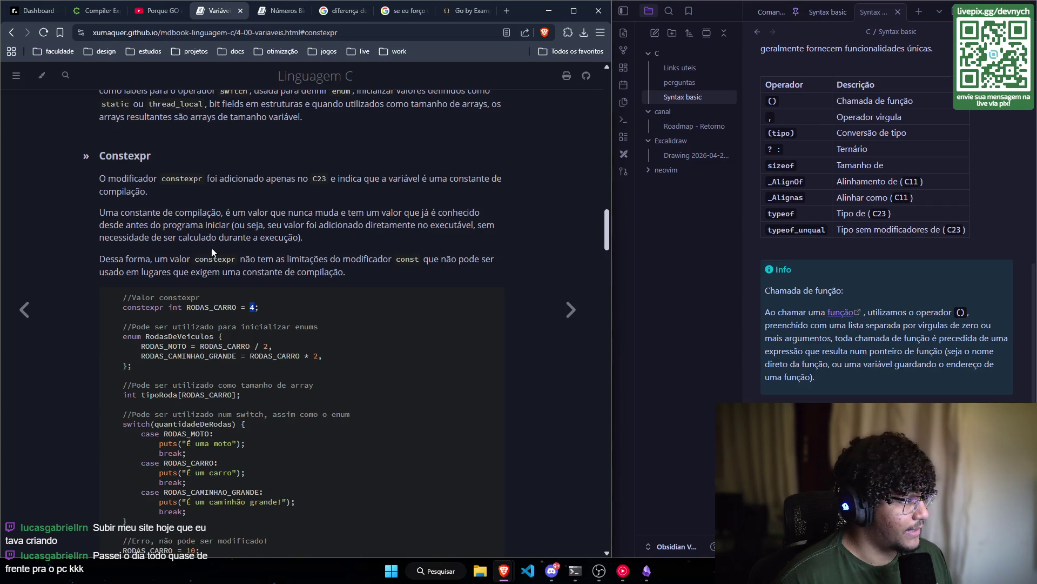
scroll(343, 363, "up", 1)
scroll(343, 359, "up", 7)
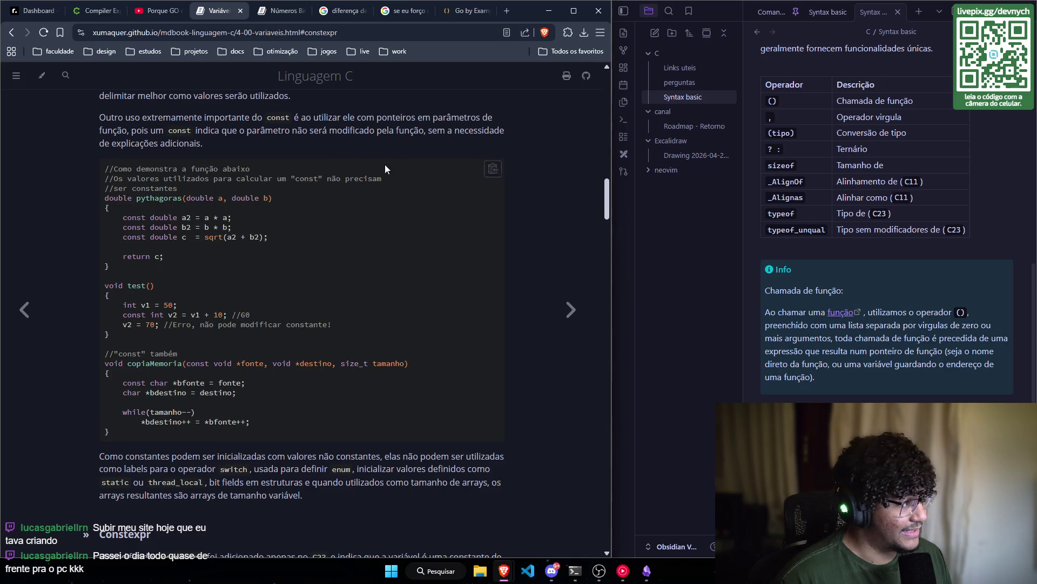
scroll(210, 213, "up", 2)
scroll(341, 221, "down", 5)
scroll(341, 219, "down", 10)
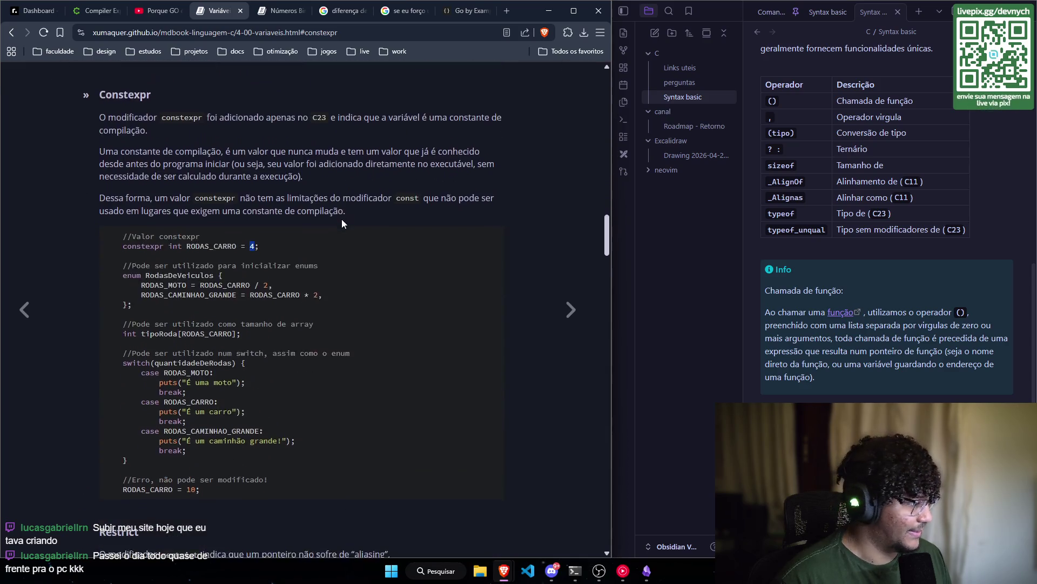
scroll(103, 229, "down", 2)
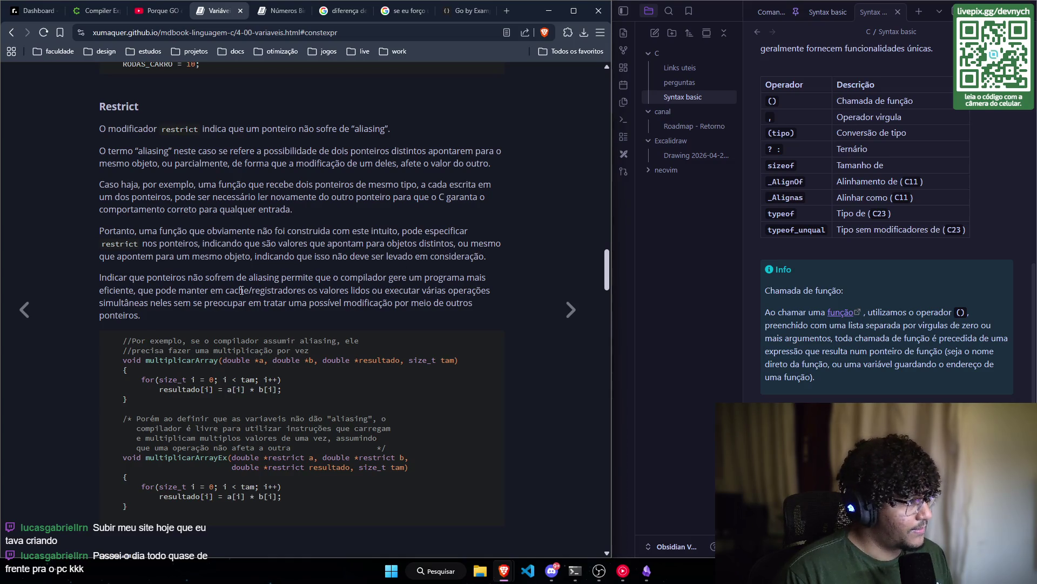
scroll(74, 271, "down", 1)
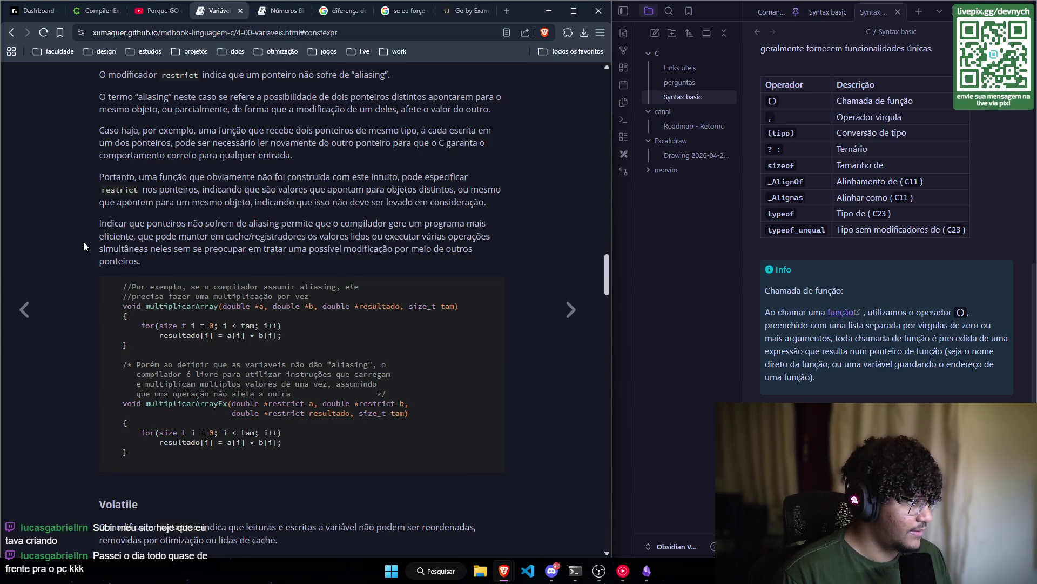
scroll(84, 242, "down", 1)
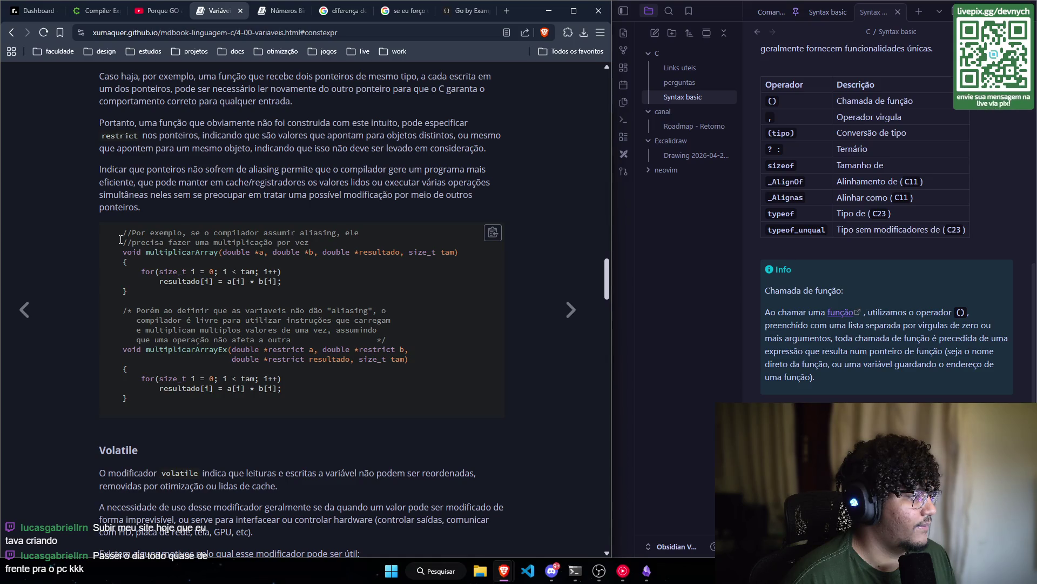
scroll(120, 239, "up", 1)
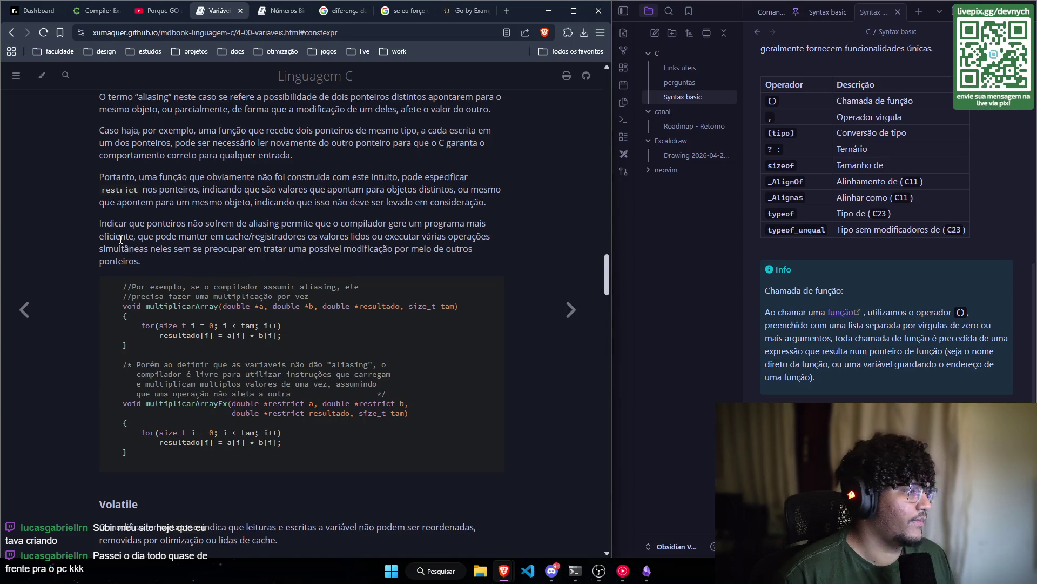
scroll(78, 261, "down", 1)
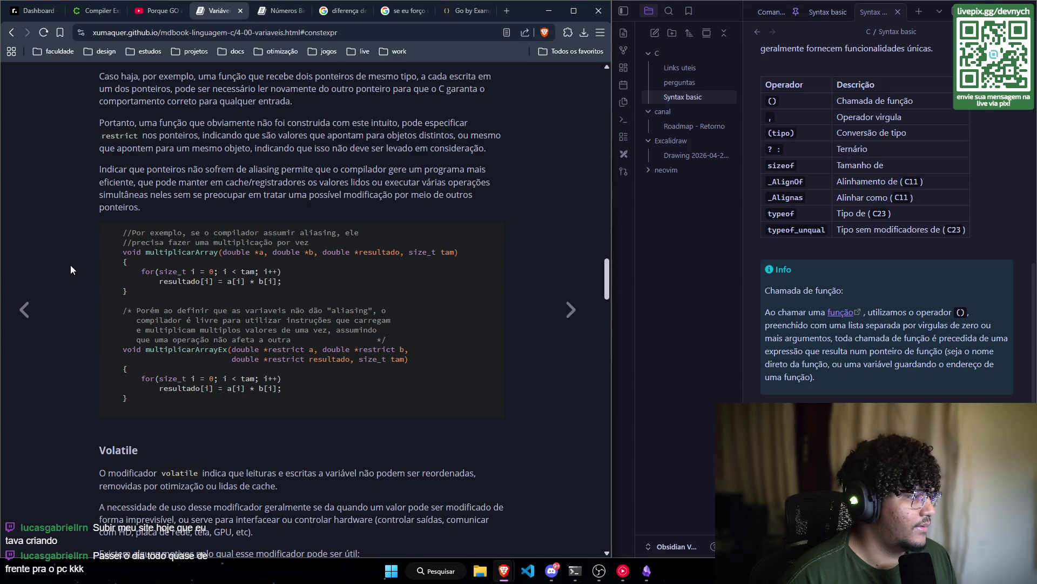
scroll(71, 270, "down", 1)
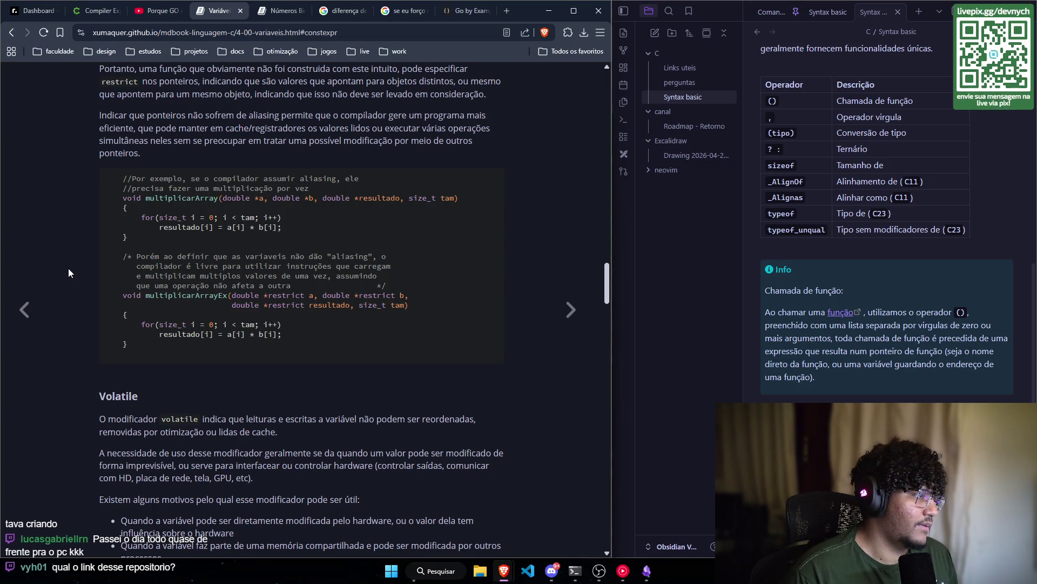
- Scroll into the Volatile list, then back up to the Restrict heading
scroll(68, 272, "down", 1)
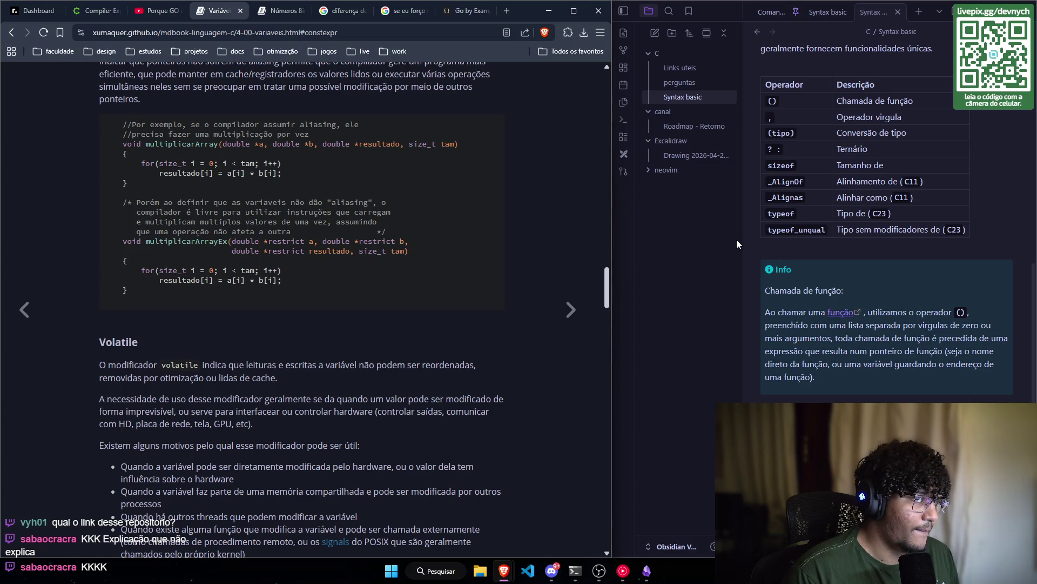
scroll(253, 267, "up", 1)
scroll(253, 268, "up", 5)
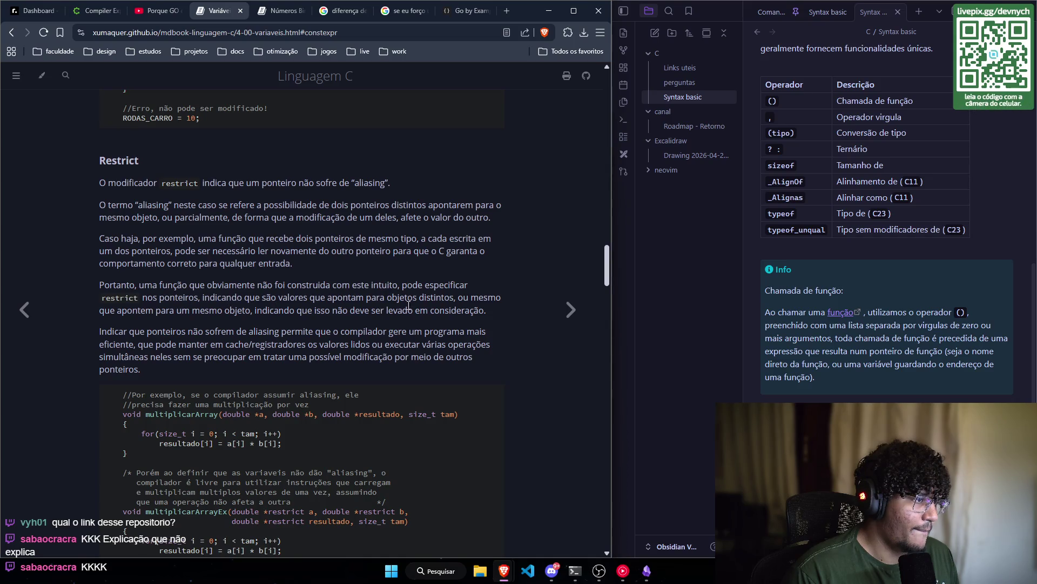
- Bring the full multiplicarArray and multiplicarArrayEx code block into view
scroll(435, 308, "down", 1)
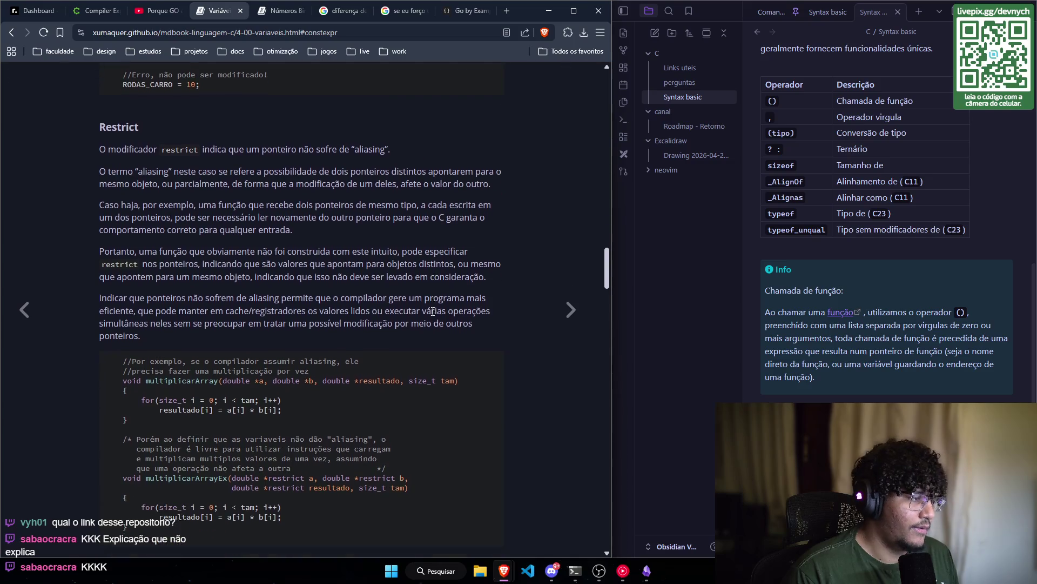
scroll(357, 256, "down", 1)
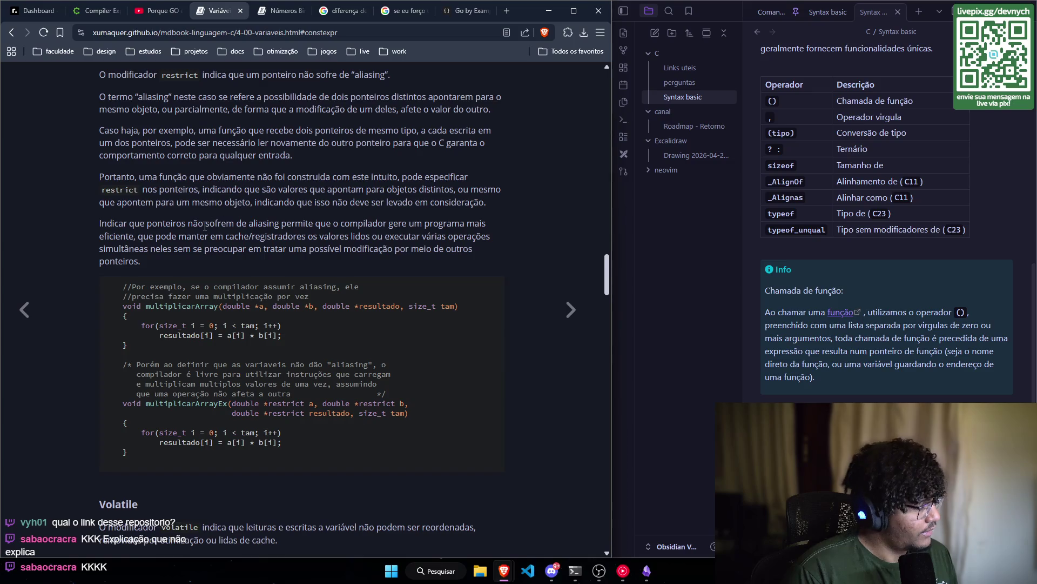
scroll(201, 231, "down", 1)
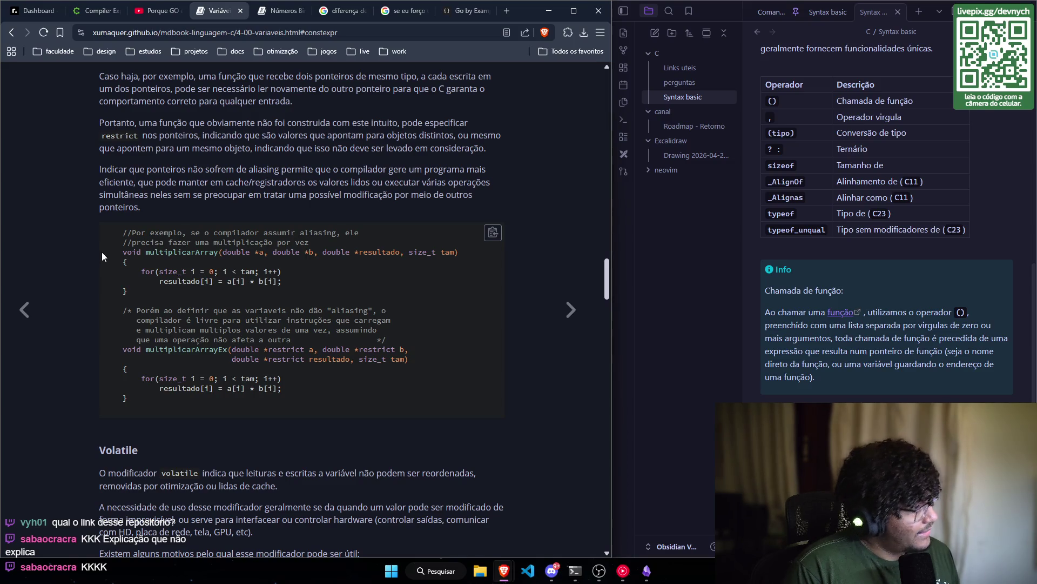
scroll(241, 296, "up", 1)
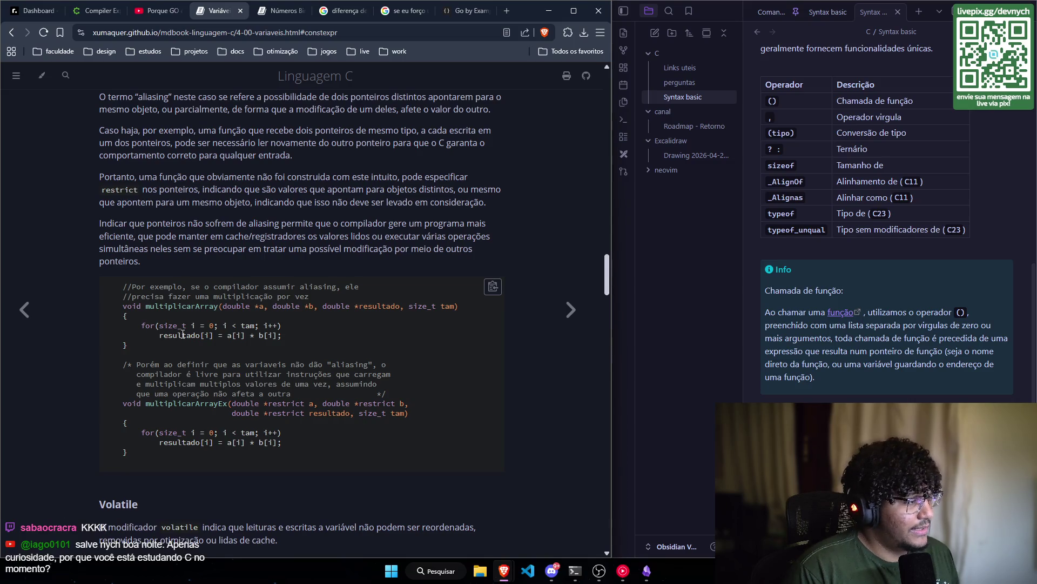
scroll(229, 295, "up", 1)
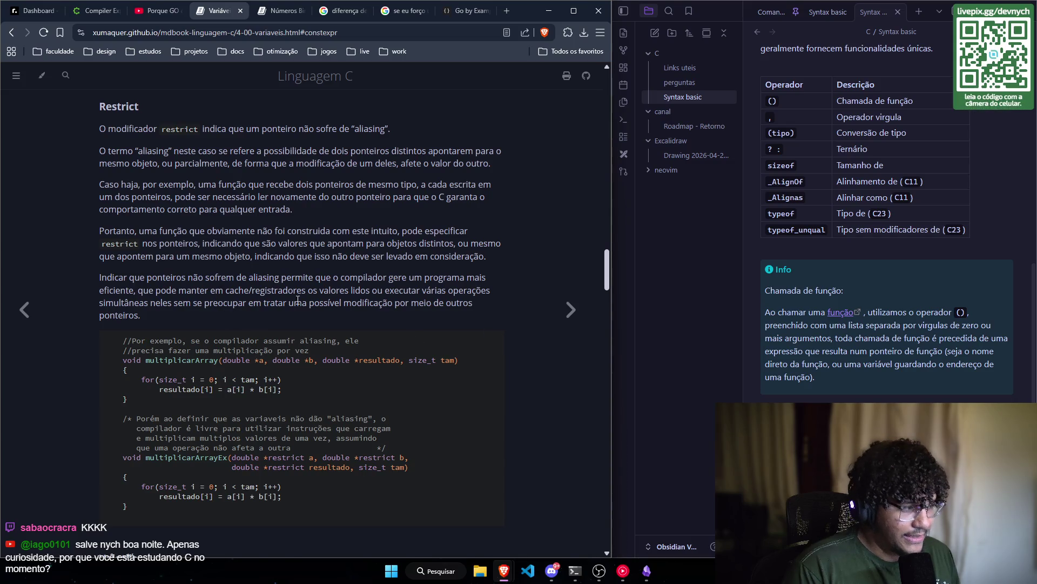
scroll(278, 363, "down", 1)
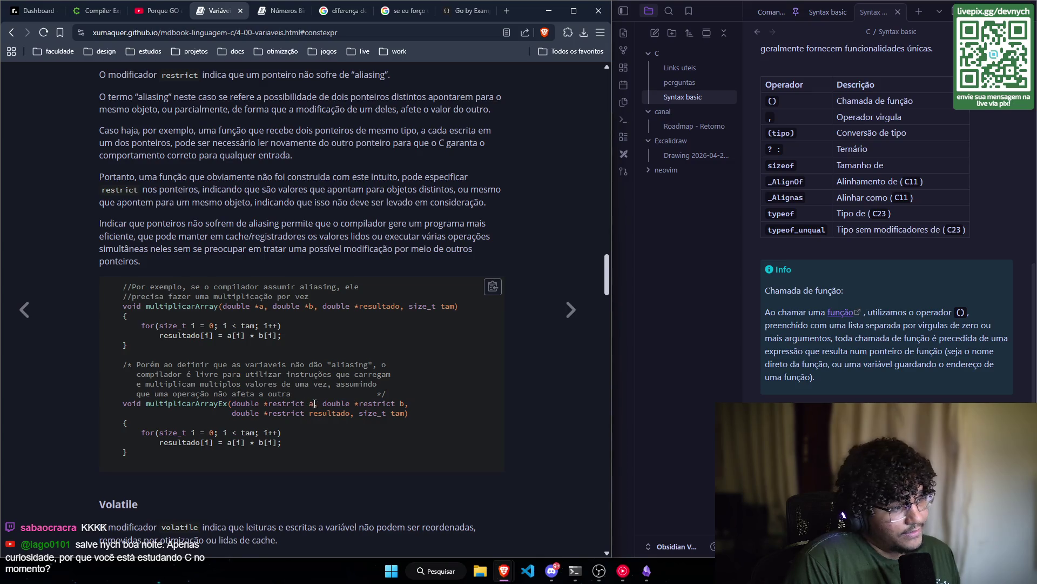
- Select parameter a in multiplicarArrayEx, reread the Restrict text, and open the Excalidraw drawing
double_click(311, 403)
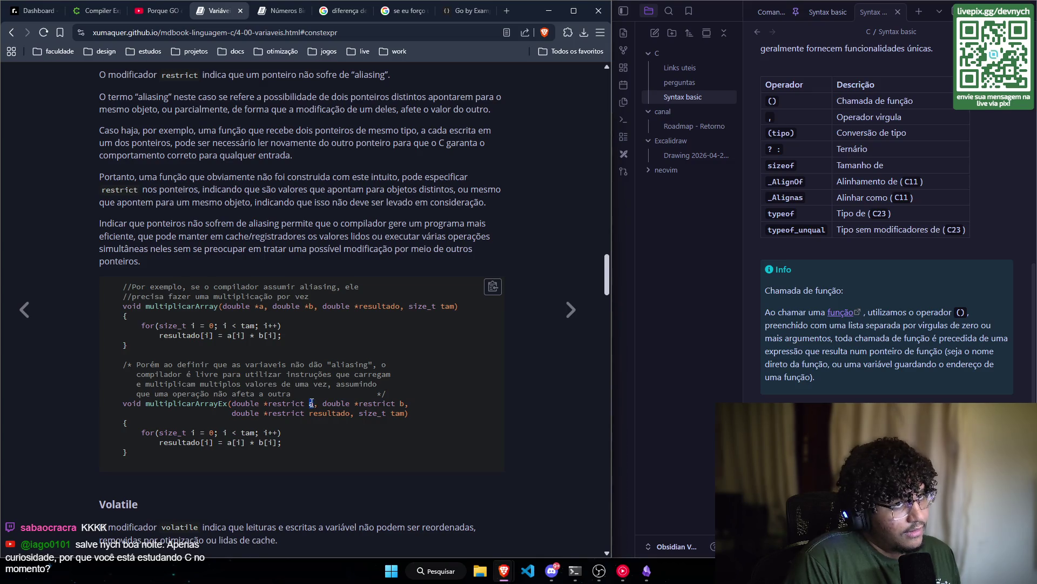
scroll(322, 233, "up", 3)
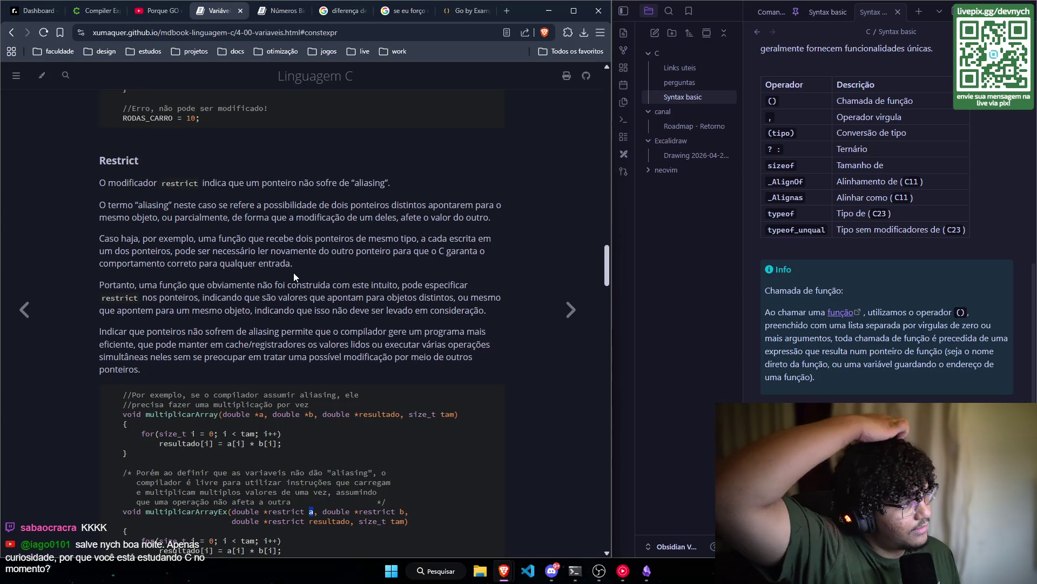
scroll(297, 271, "down", 2)
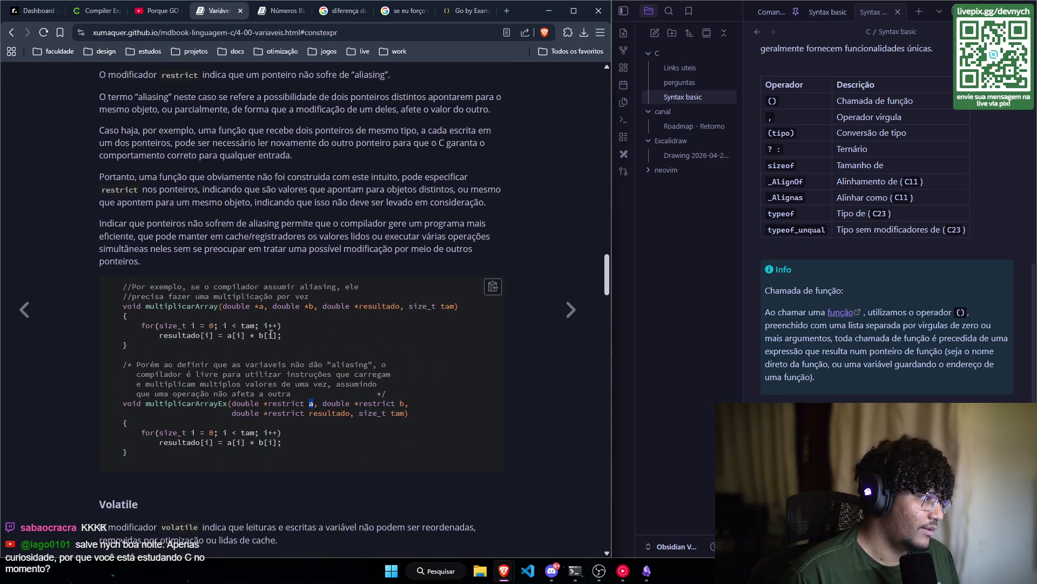
scroll(271, 333, "up", 1)
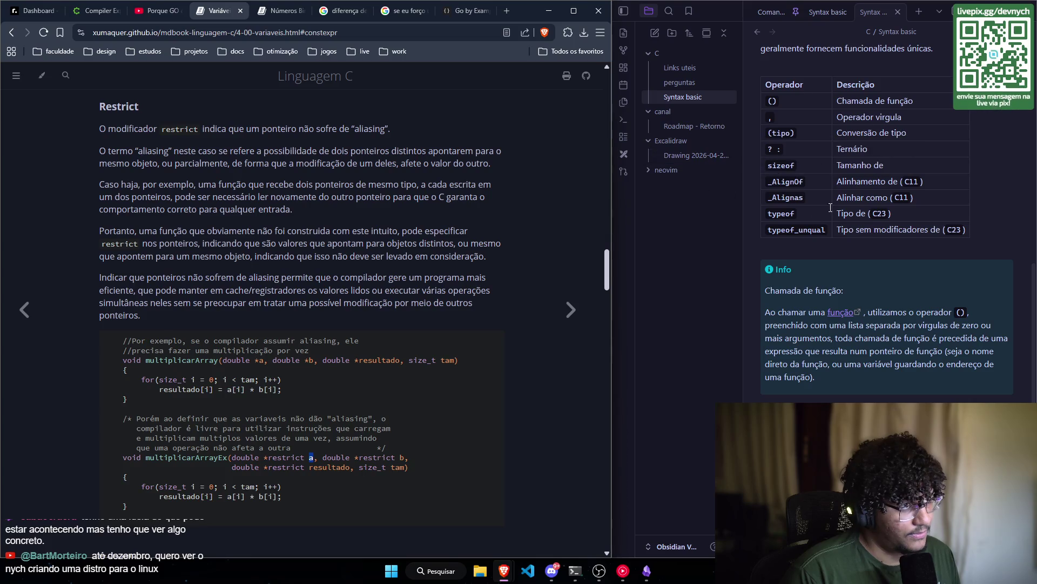
left_click(704, 157)
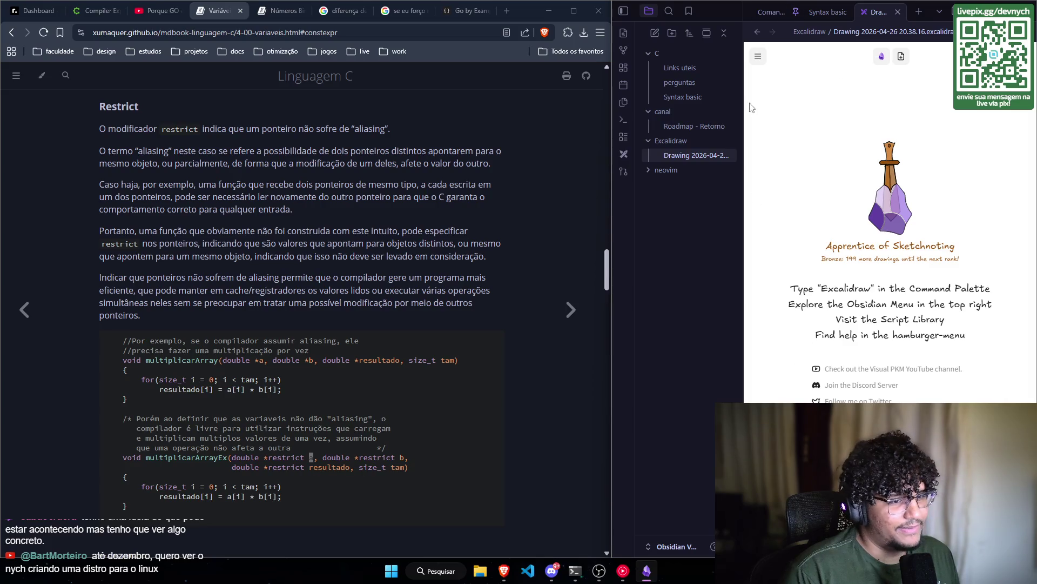
- Switch the Excalidraw canvas to dark mode
left_click(758, 56)
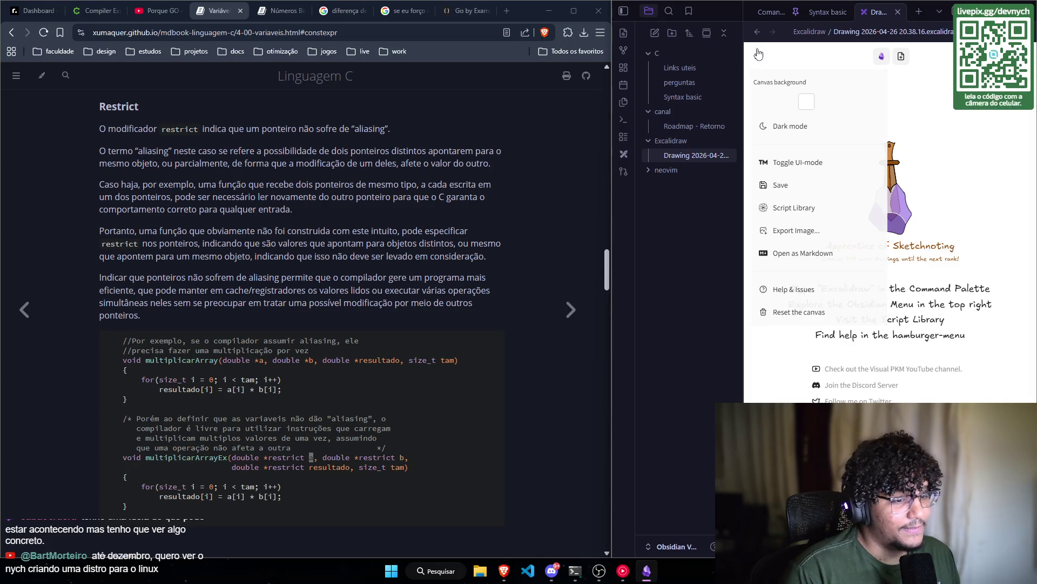
left_click(788, 125)
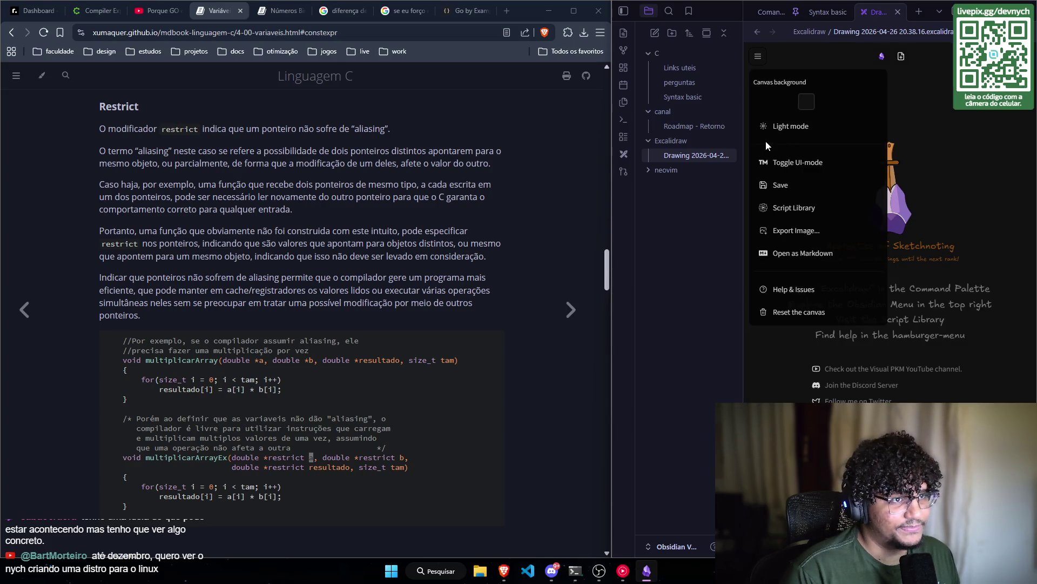
left_click(758, 57)
- Widen the drawing pane beside the browser and draw a rounded rectangle
left_click_drag(612, 254, 497, 253)
mouse_move(678, 155)
left_mouse_down()
mouse_move(689, 209)
mouse_move(735, 202)
left_mouse_up()
left_click_drag(759, 145, 824, 205)
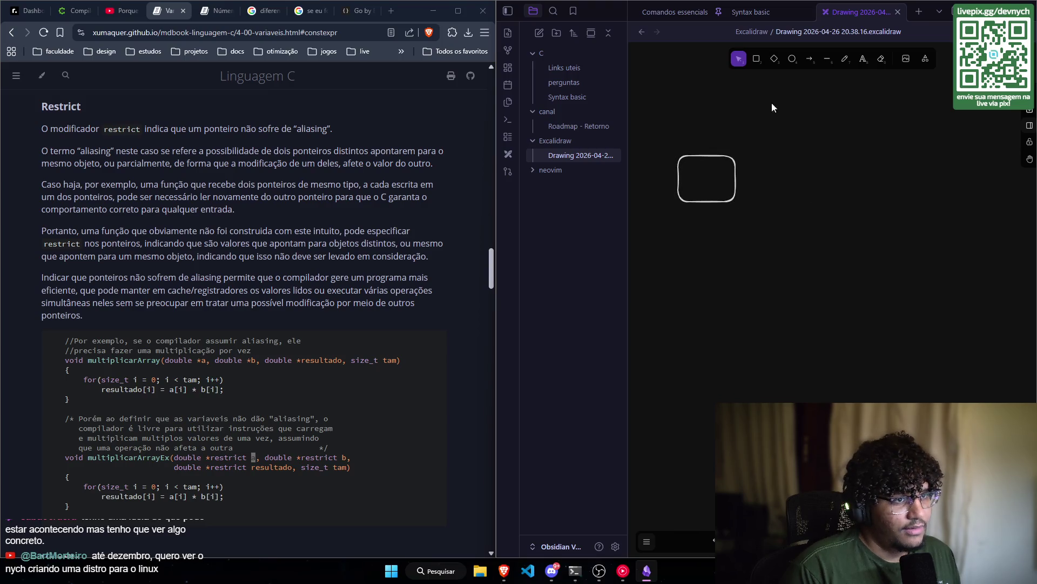
- Make the rounded rectangle slightly shorter and label it 'a'
left_click(734, 195)
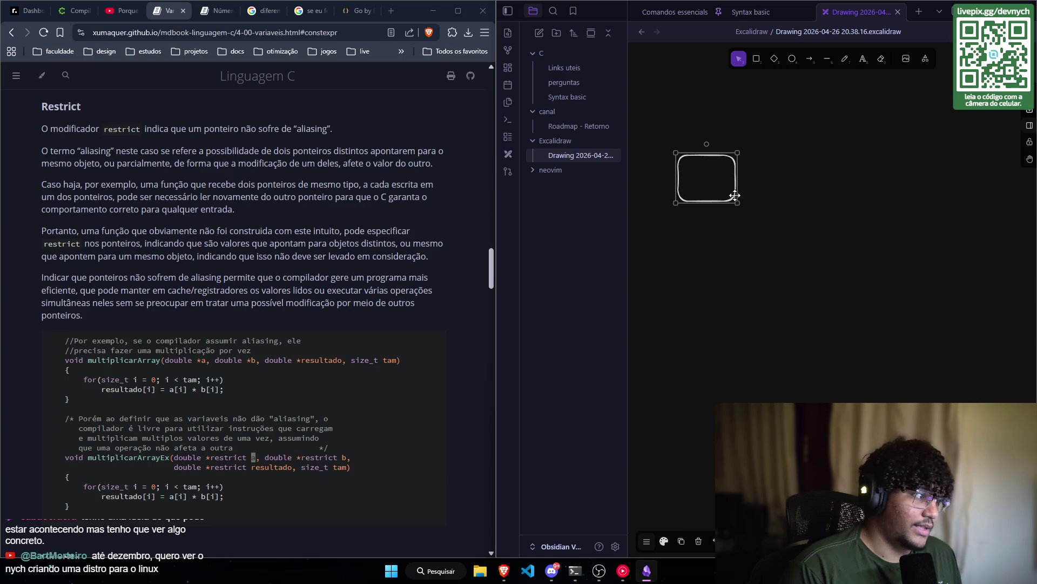
left_click_drag(739, 204, 740, 196)
double_click(718, 177)
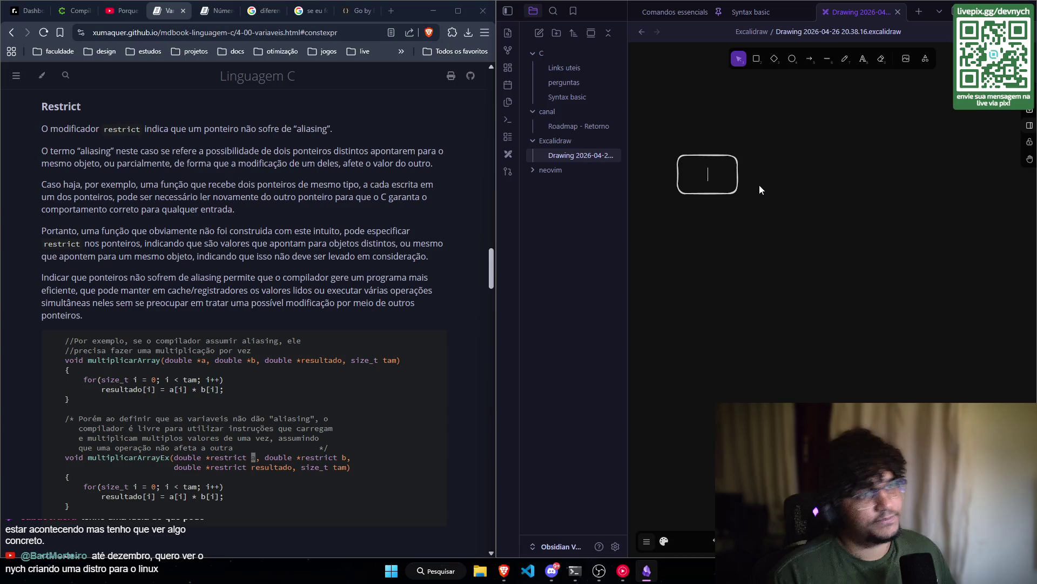
type("a")
key("Escape")
- Paste a copy of box a to its right, relabel it 'b', and level it with box a
left_click(773, 194)
key("ctrl+v")
double_click(785, 182)
type("b")
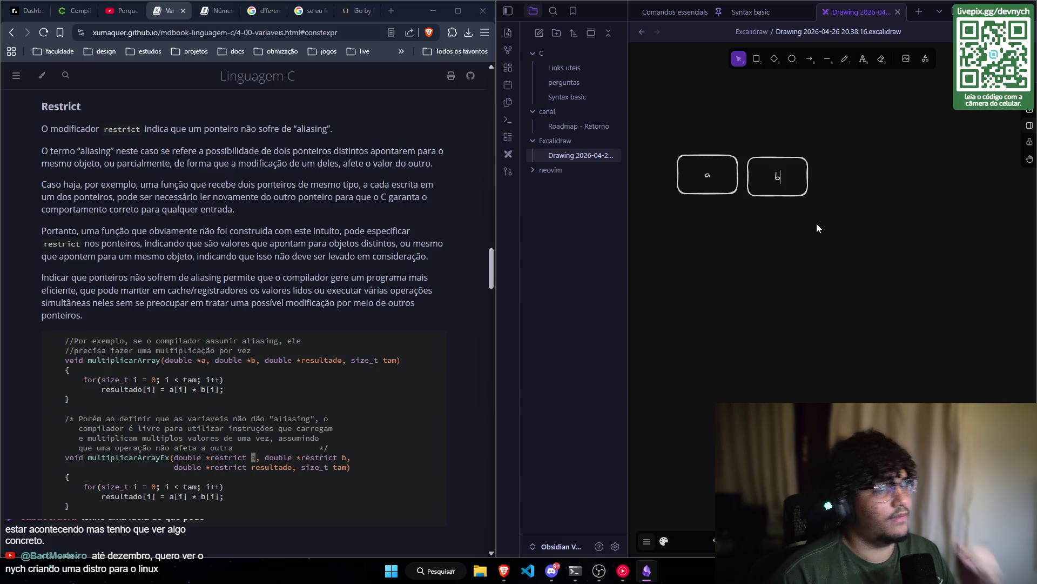
left_click_drag(778, 162, 786, 157)
scroll(226, 253, "down", 1)
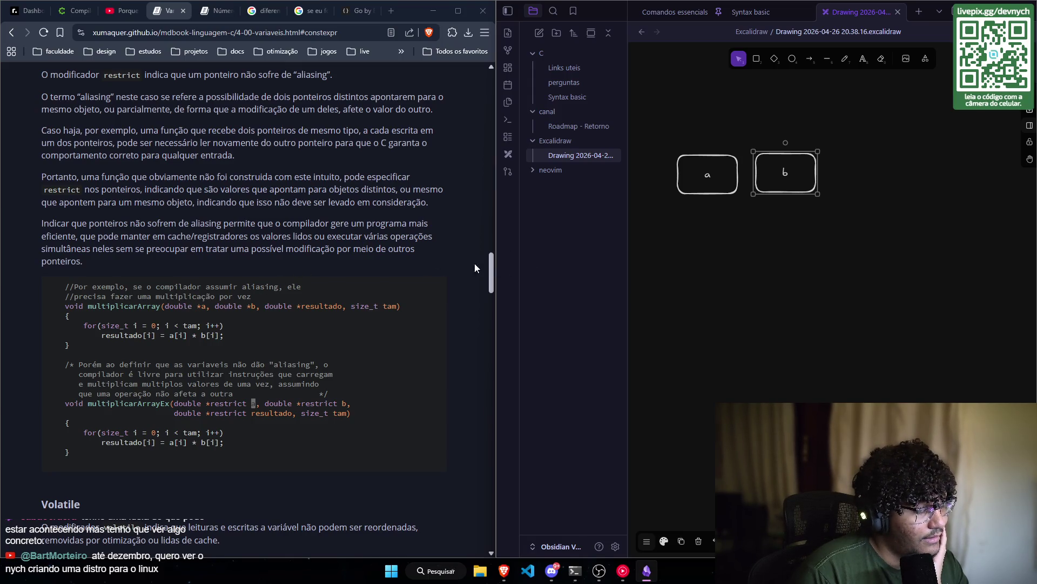
left_click_drag(768, 155, 769, 156)
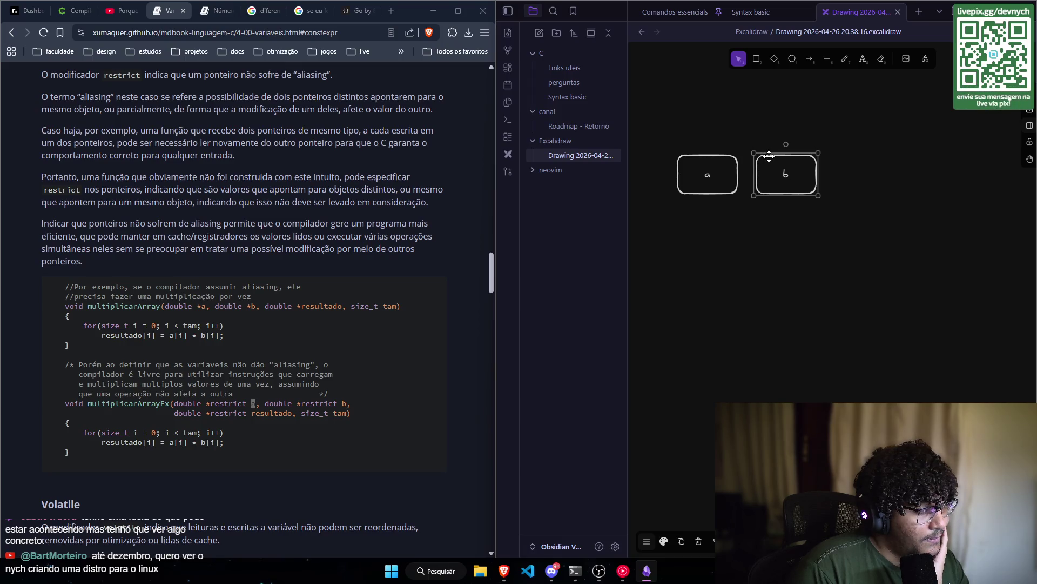
scroll(276, 226, "up", 1)
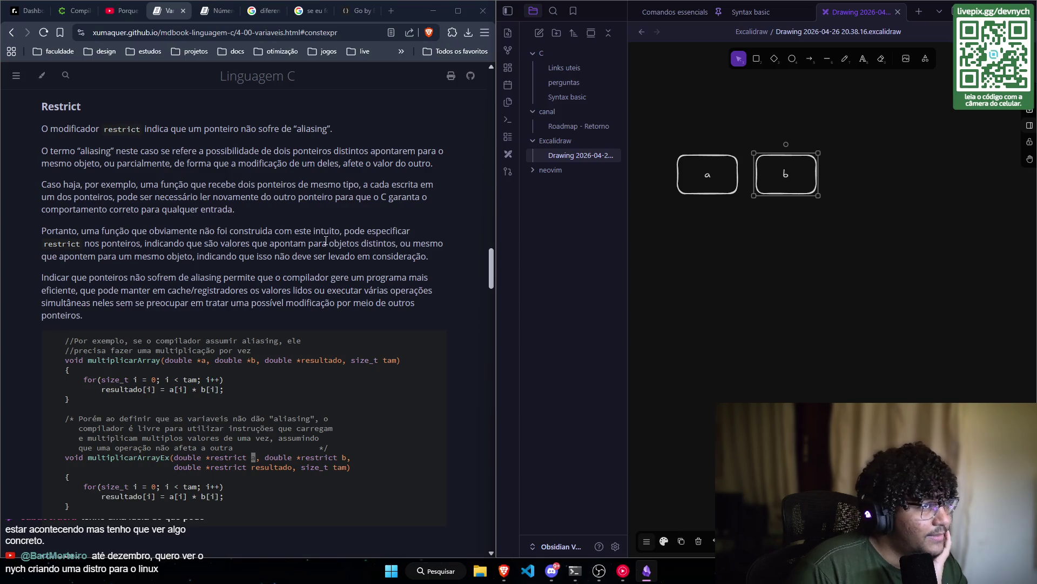
- Open a new Brave tab, then close the empty tab again
left_click(392, 11)
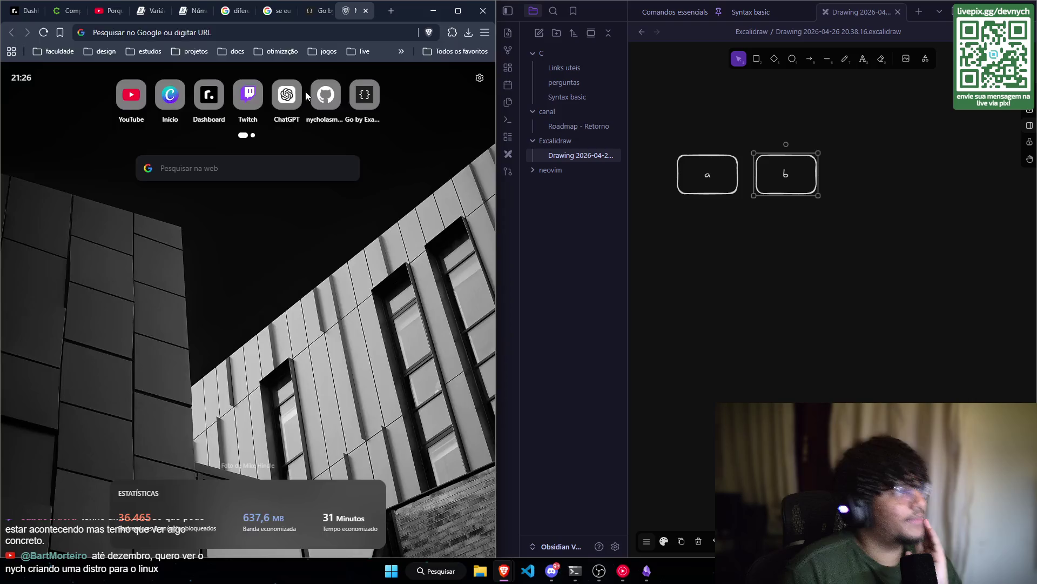
left_click(371, 11)
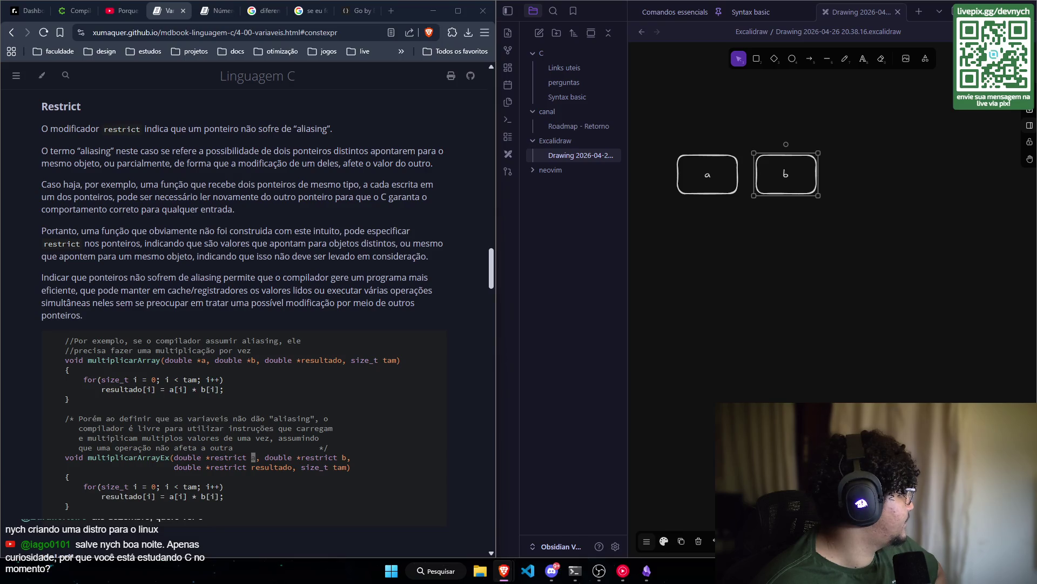
- Scroll Google's restrict AI overview down to 'Como o restrict Funciona', then return to the book
left_click(206, 7)
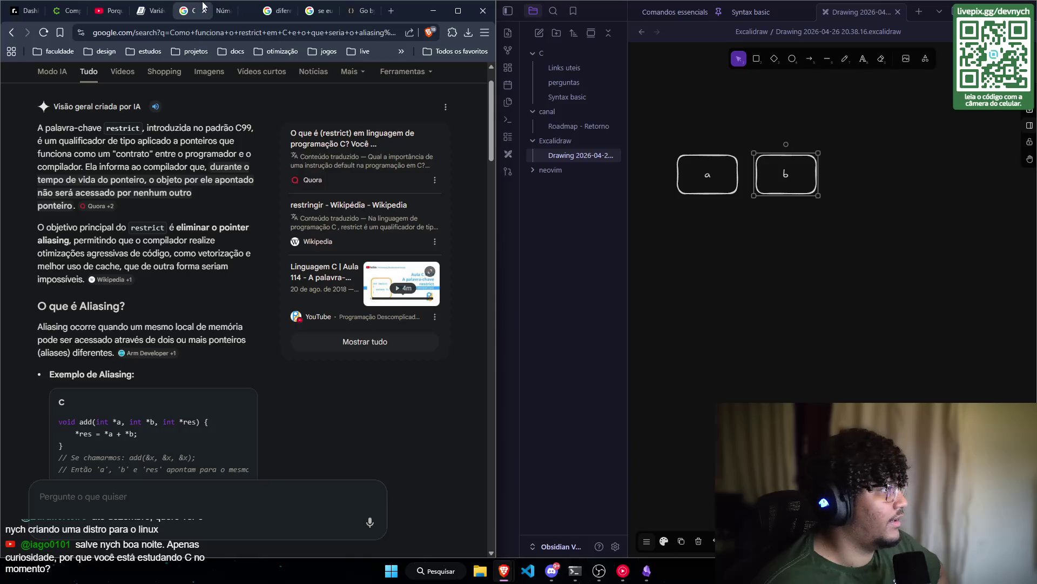
left_click(152, 11)
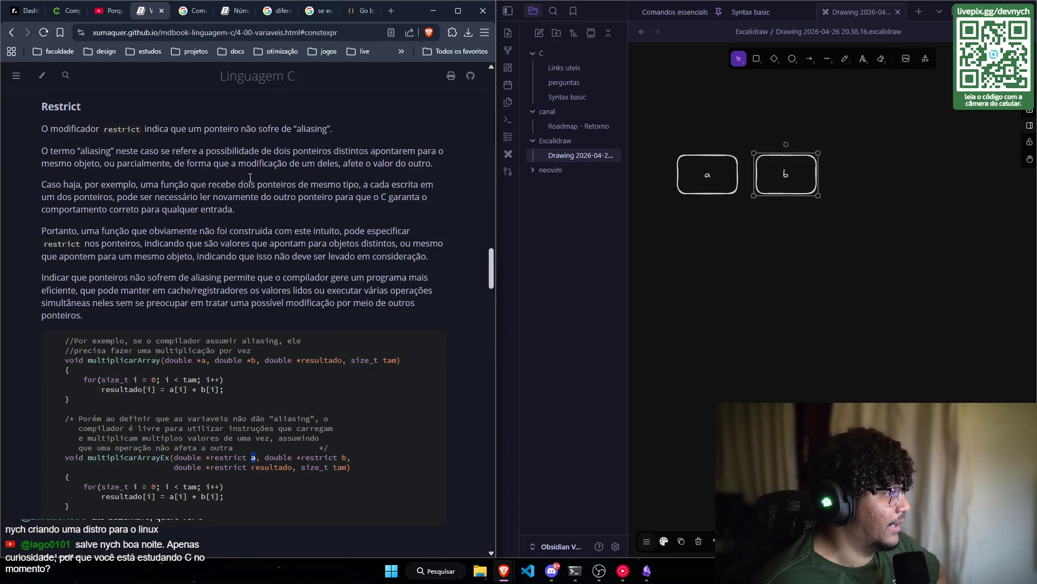
left_click(192, 11)
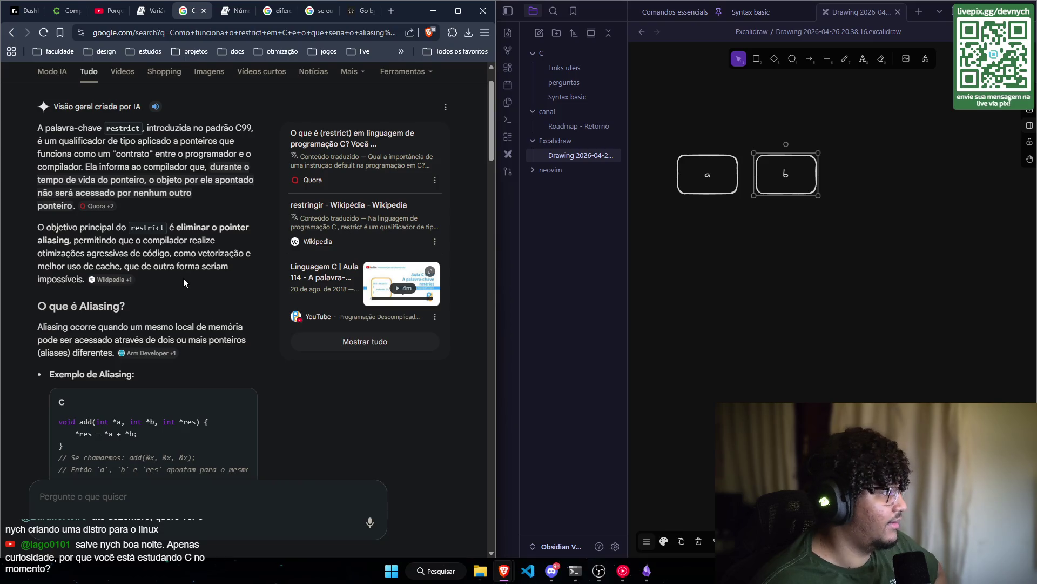
scroll(183, 294, "down", 1)
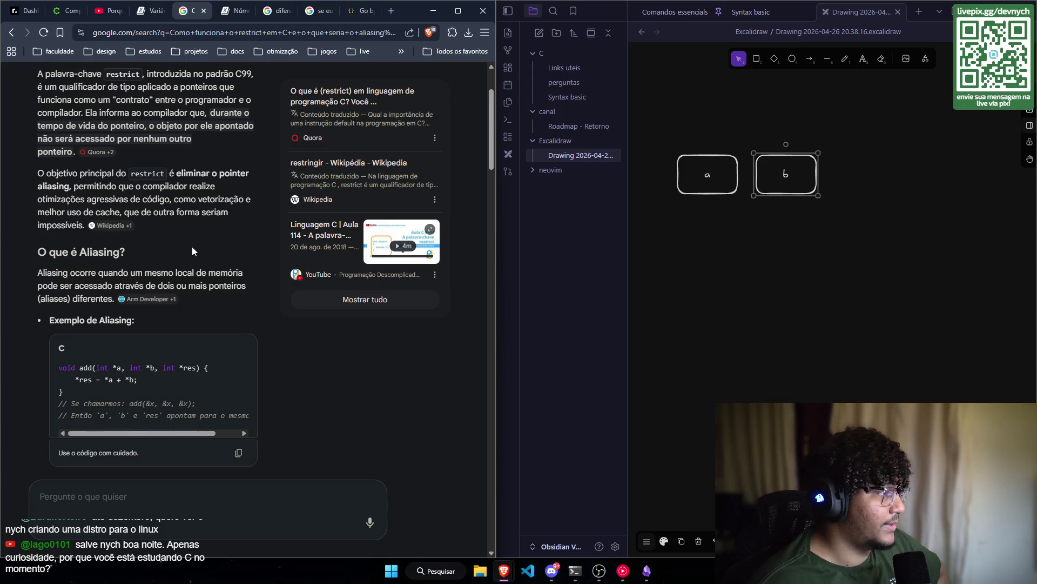
scroll(178, 210, "down", 1)
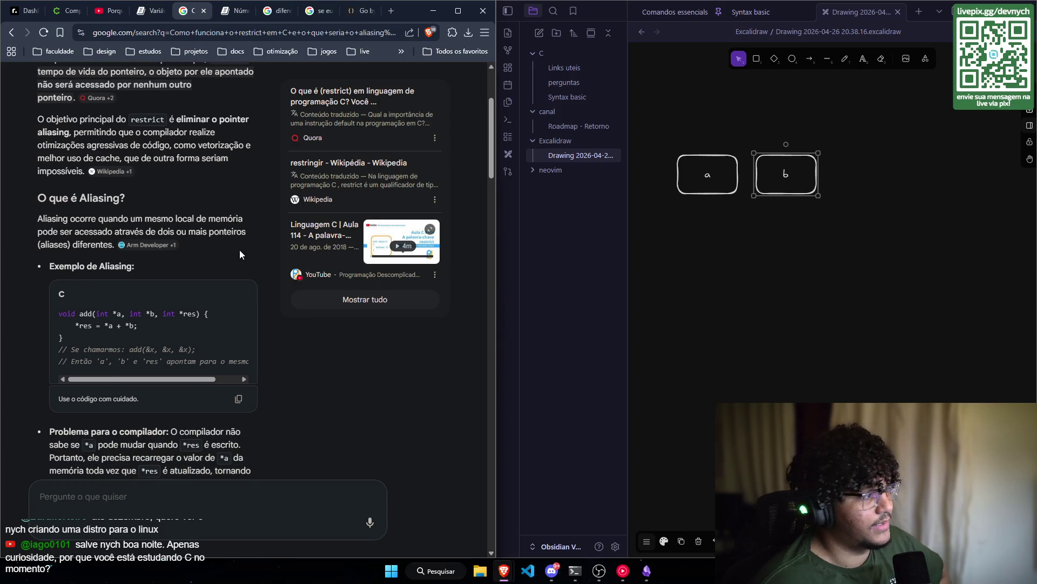
scroll(233, 254, "down", 1)
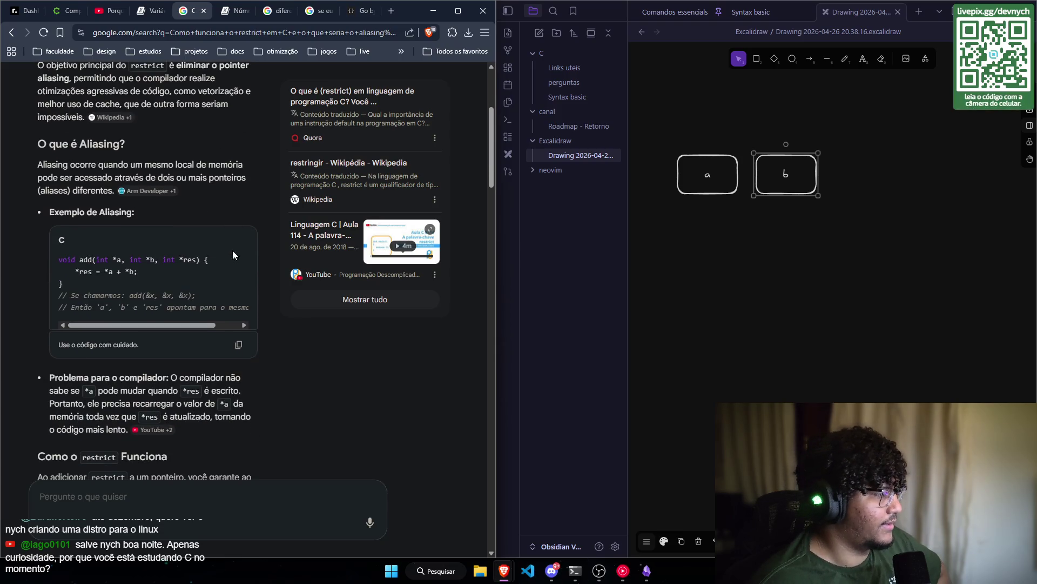
scroll(247, 204, "down", 1)
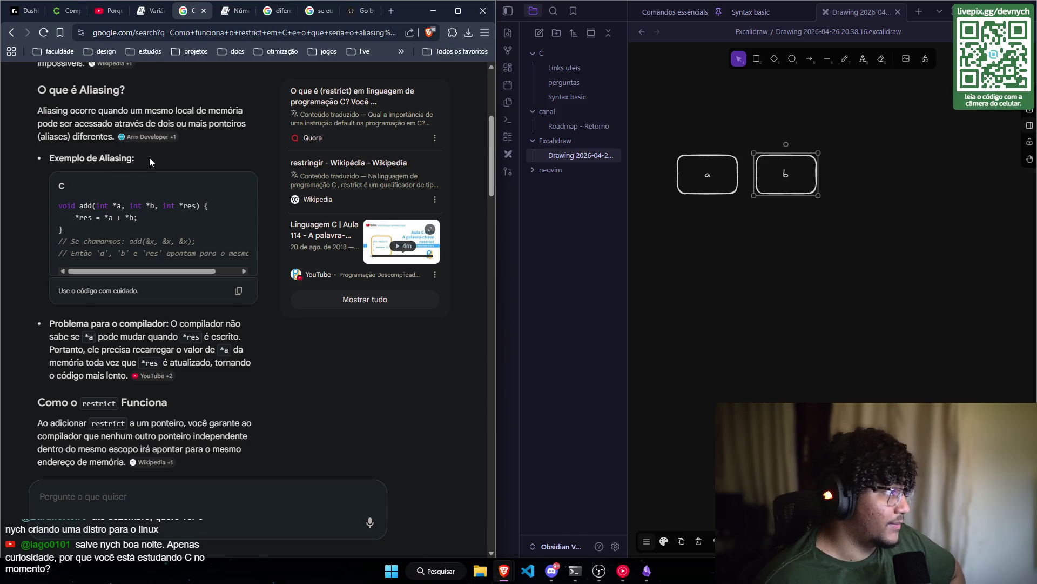
left_click(149, 11)
- Highlight the multiplicarArray loop body and compare it with the Google overview's restrict explanation
left_click_drag(78, 398, 56, 373)
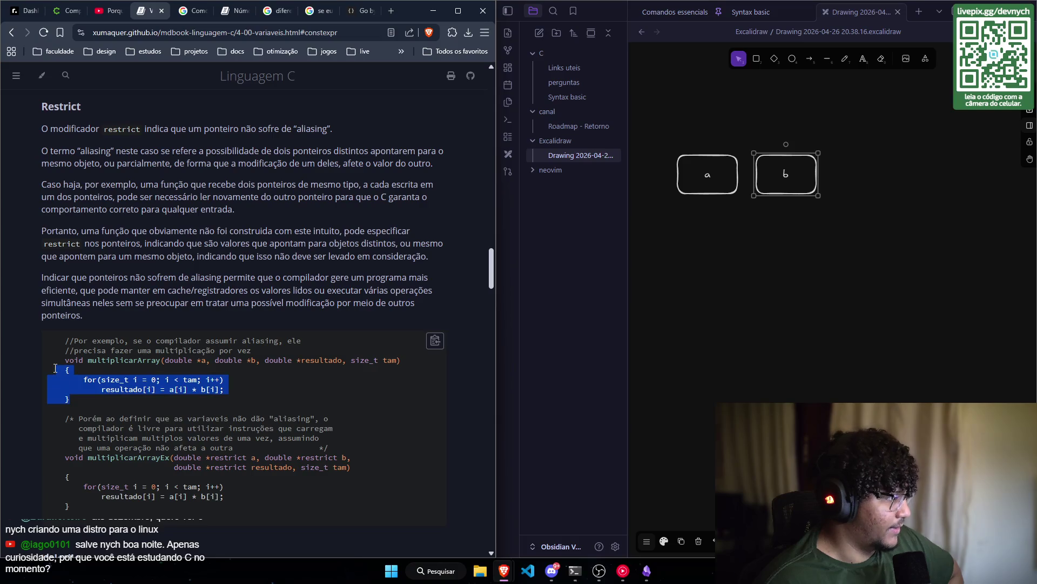
left_click(186, 12)
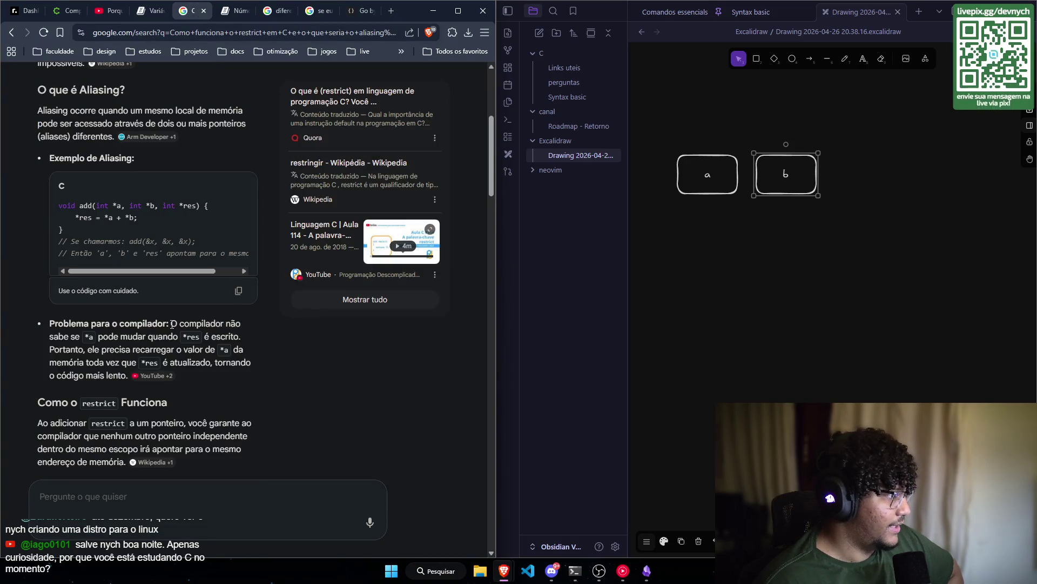
scroll(166, 346, "down", 5)
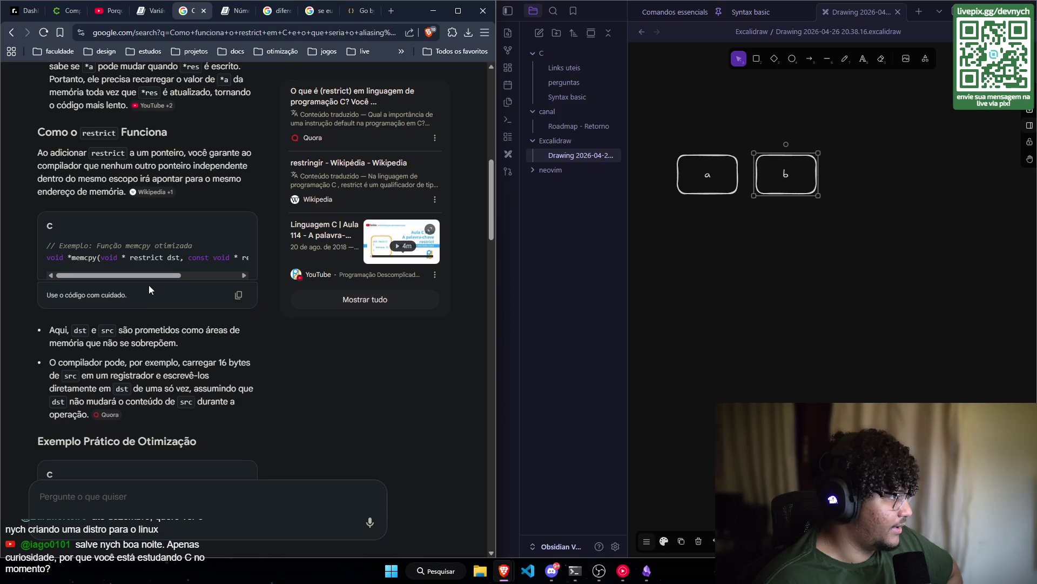
left_click(149, 11)
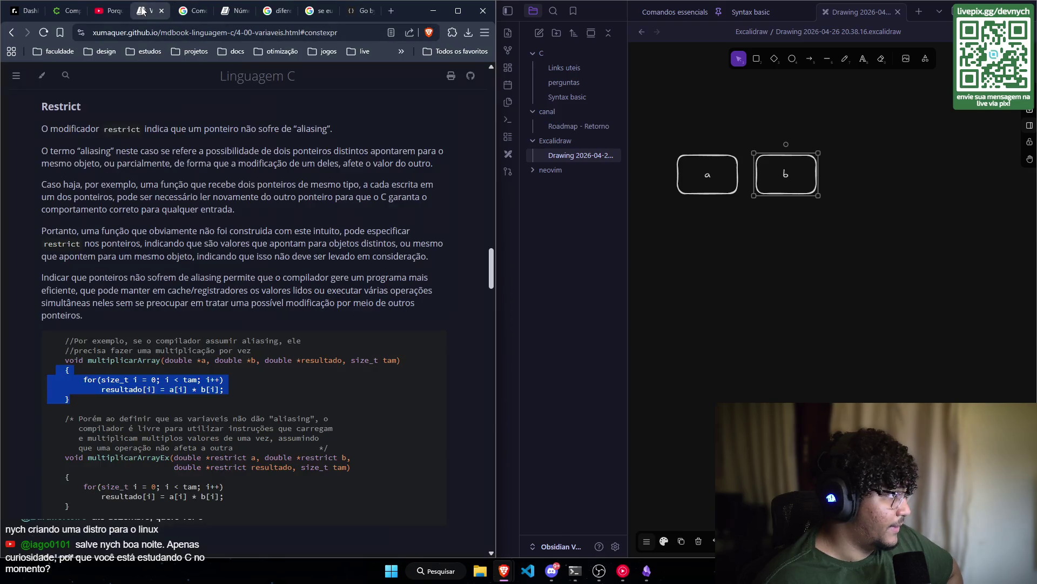
left_click(182, 15)
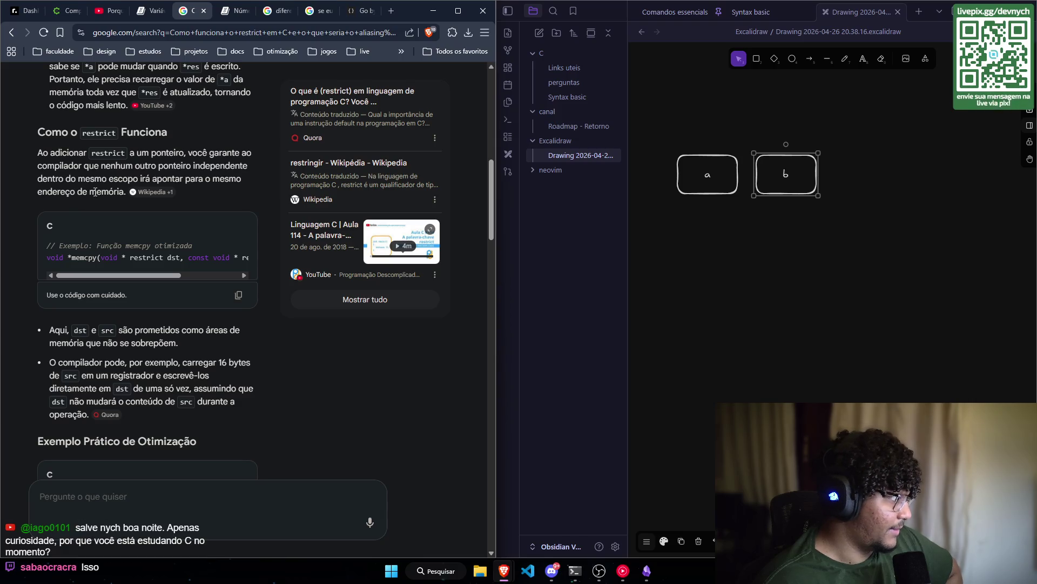
scroll(95, 191, "down", 1)
scroll(163, 231, "down", 1)
scroll(162, 226, "up", 1)
- Select a larger block of the book's restrict code, then view the overview's memcpy example
left_click(149, 13)
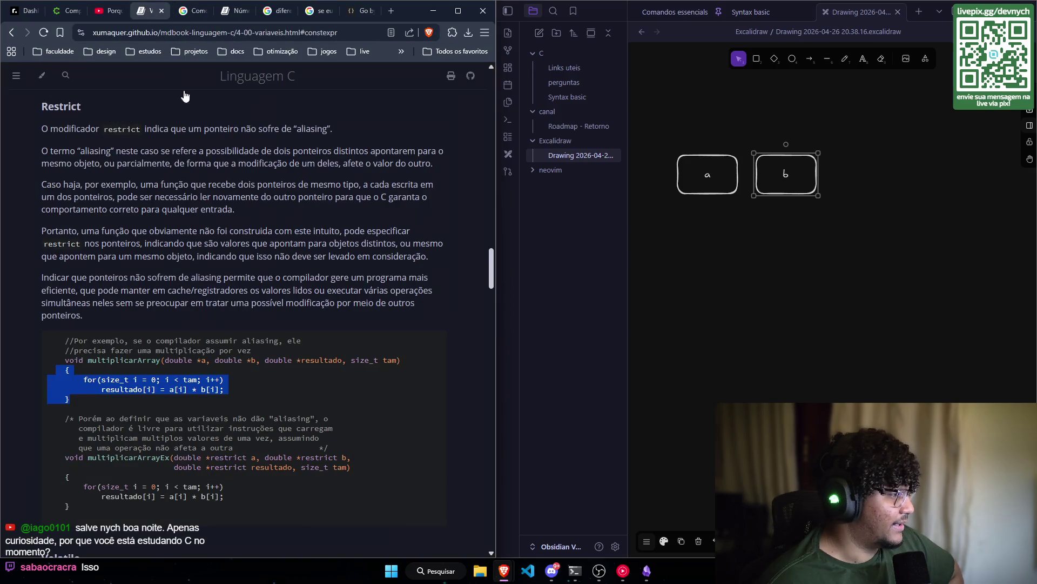
scroll(205, 292, "down", 1)
left_click_drag(110, 451, 53, 285)
left_click(188, 12)
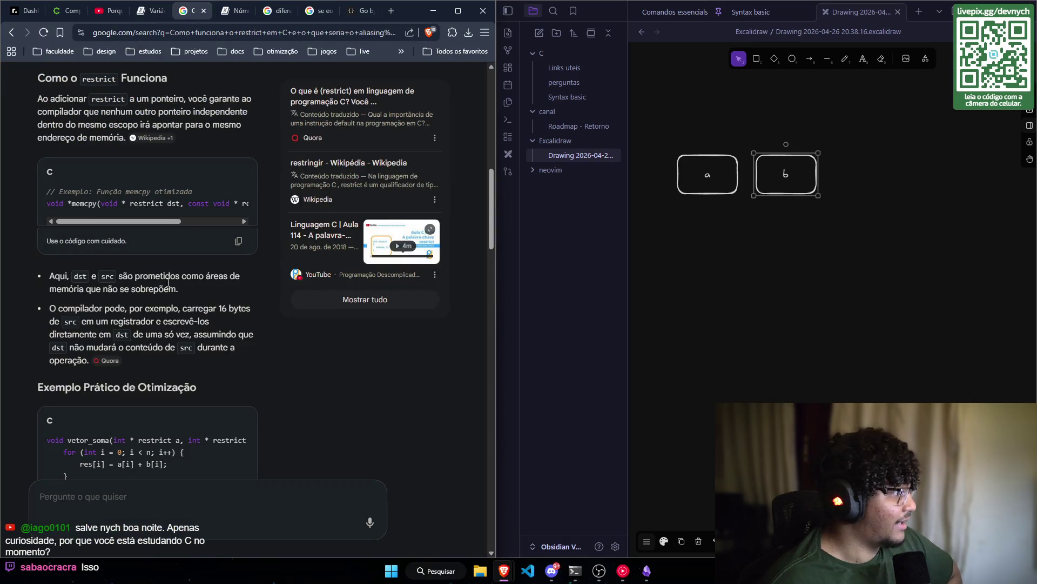
scroll(138, 306, "up", 1)
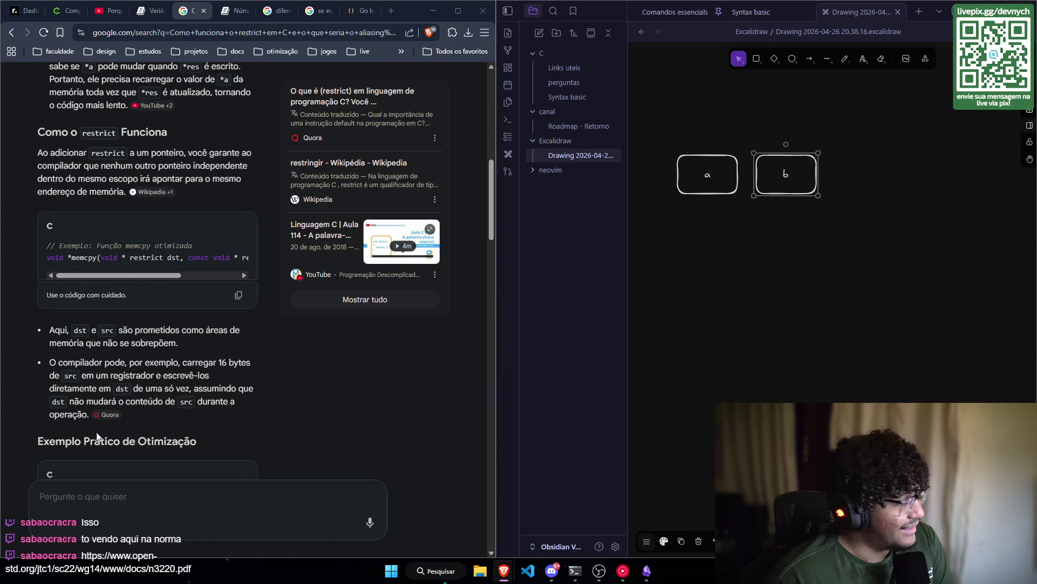
scroll(238, 204, "up", 1)
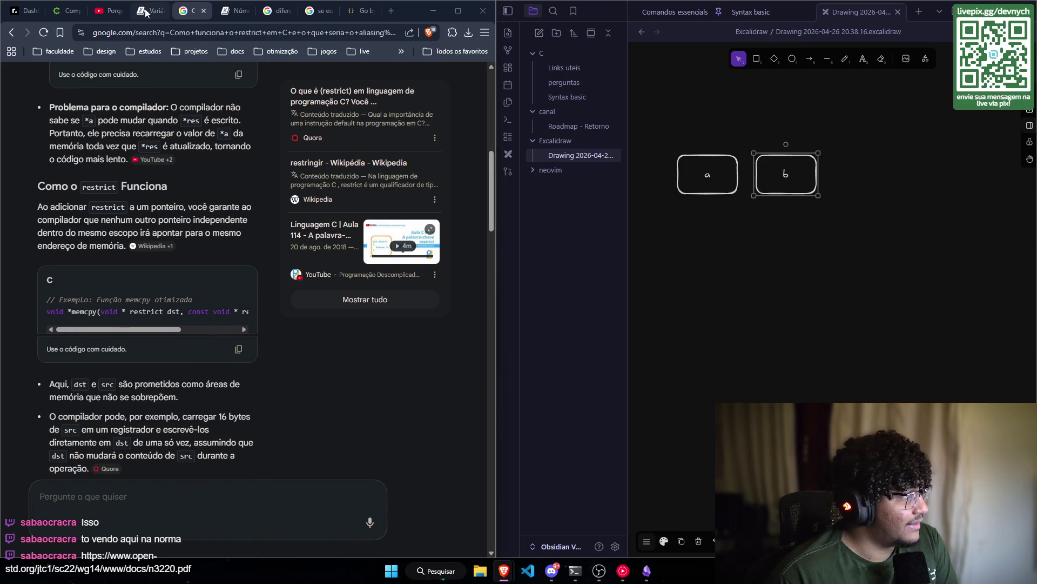
- Switch to the book's Variáveis page and toggle the chapter list open and closed
left_click(149, 11)
scroll(429, 287, "up", 3)
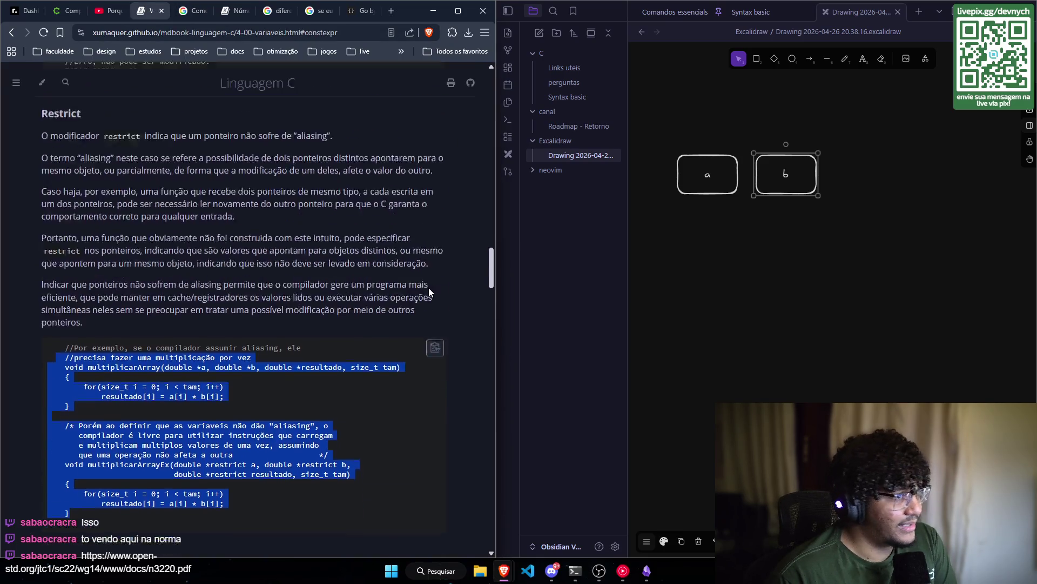
left_click(16, 75)
scroll(187, 157, "up", 3)
left_click(182, 75)
- Scroll to the Restrict heading and its explanation, then deselect box b in Excalidraw
scroll(184, 162, "down", 5)
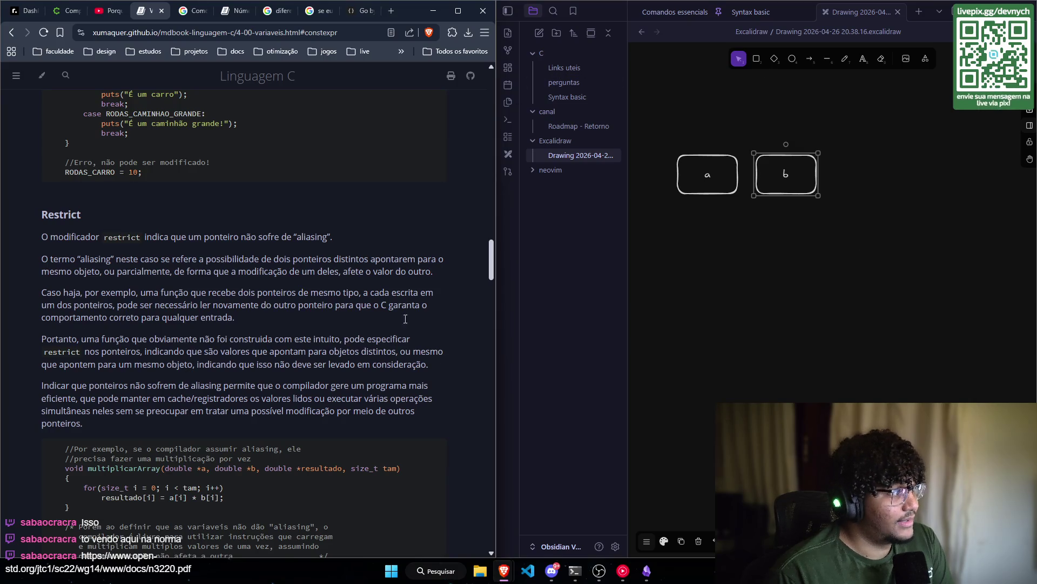
scroll(236, 303, "down", 2)
scroll(189, 270, "up", 3)
scroll(143, 239, "down", 1)
scroll(134, 226, "down", 2)
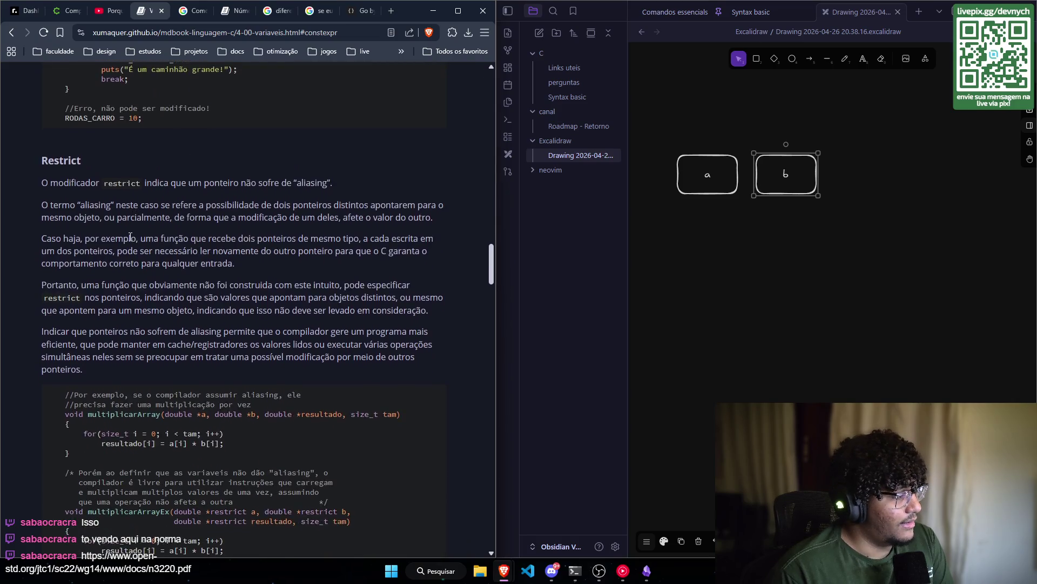
scroll(128, 220, "up", 1)
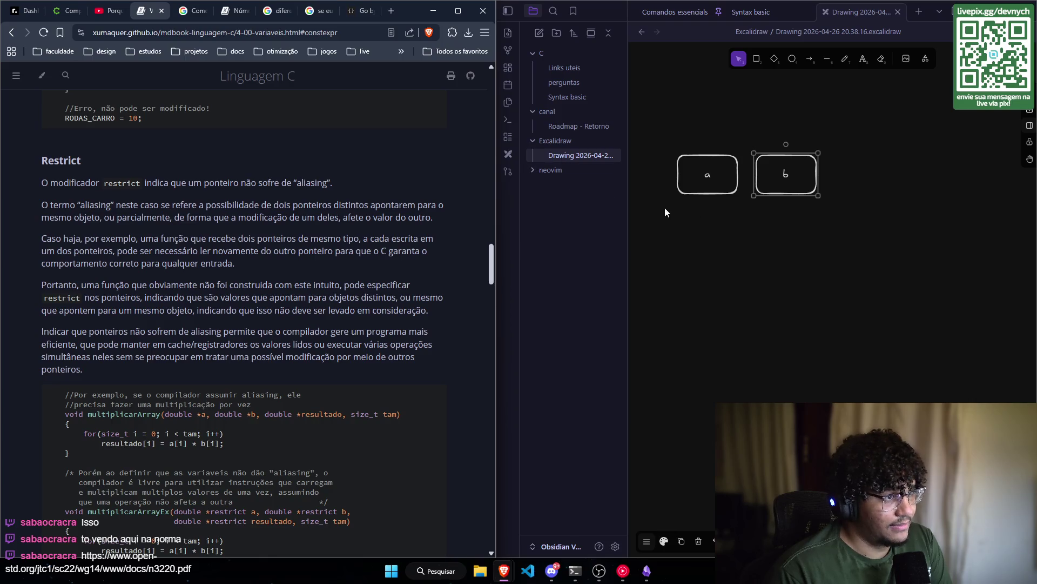
left_click(702, 220)
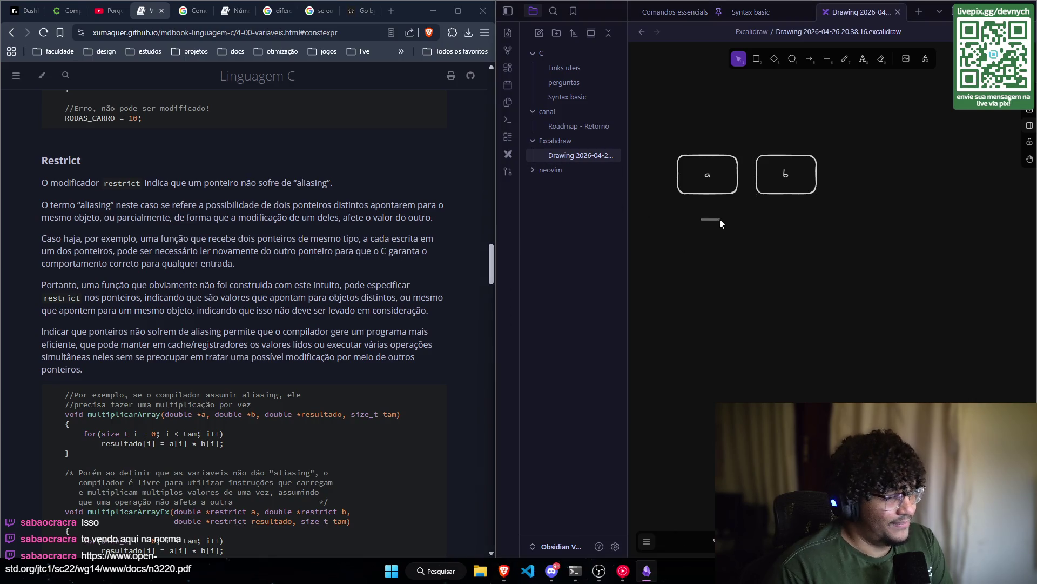
- Pan the Excalidraw canvas so boxes a and b sit higher and further left, then return to Brave
mouse_move(777, 123)
left_mouse_down()
mouse_move(769, 143)
mouse_move(931, 151)
mouse_move(727, 92)
mouse_move(747, 73)
mouse_move(746, 85)
left_mouse_up()
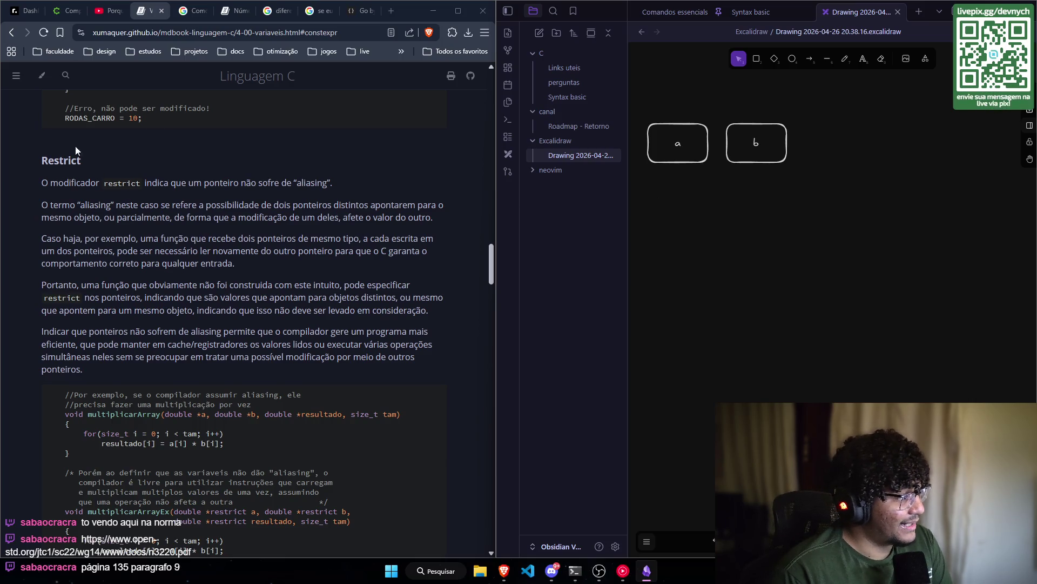
scroll(328, 159, "down", 3)
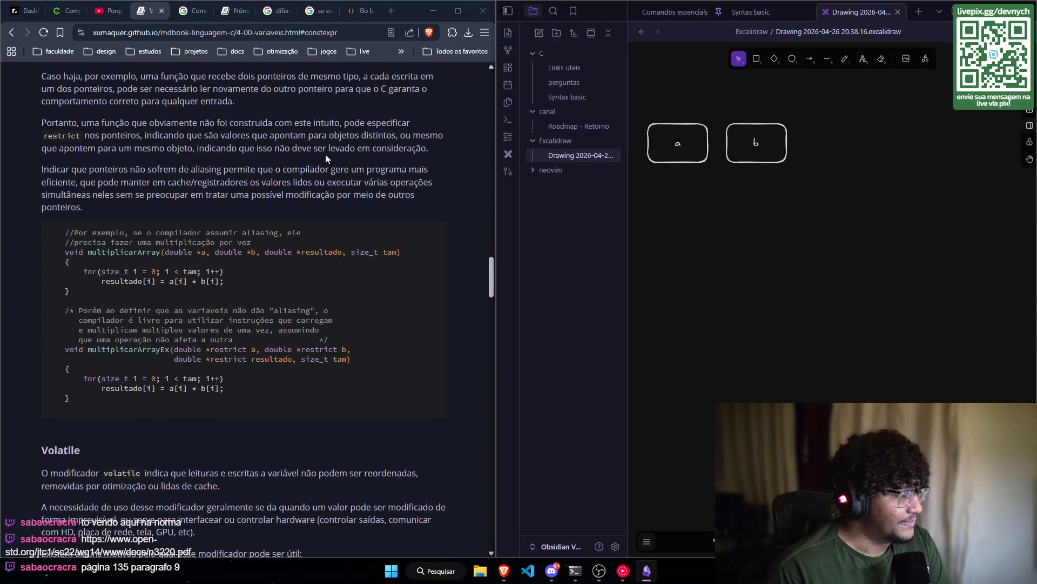
scroll(274, 207, "up", 2)
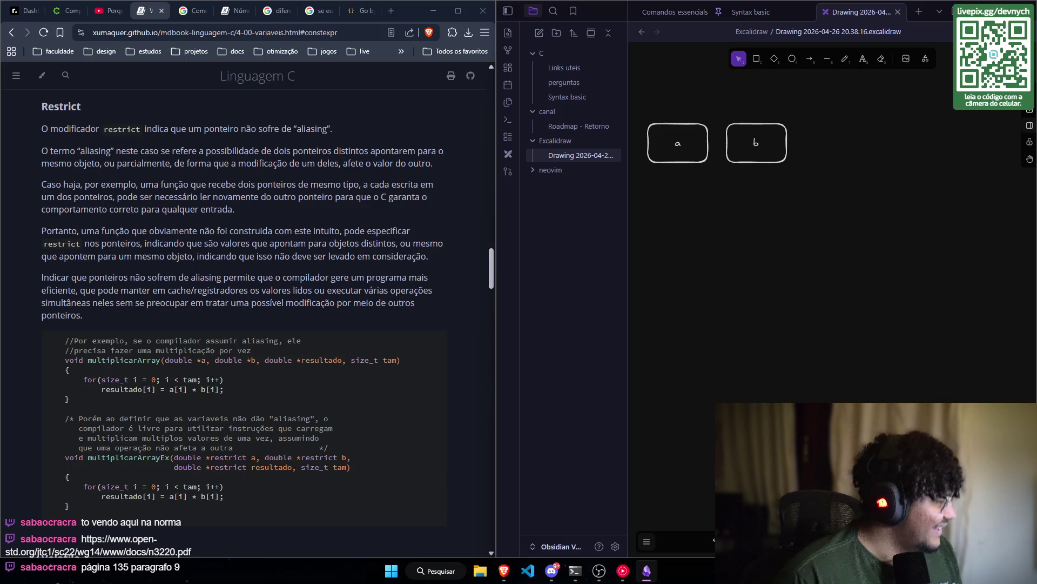
key("alt+Tab")
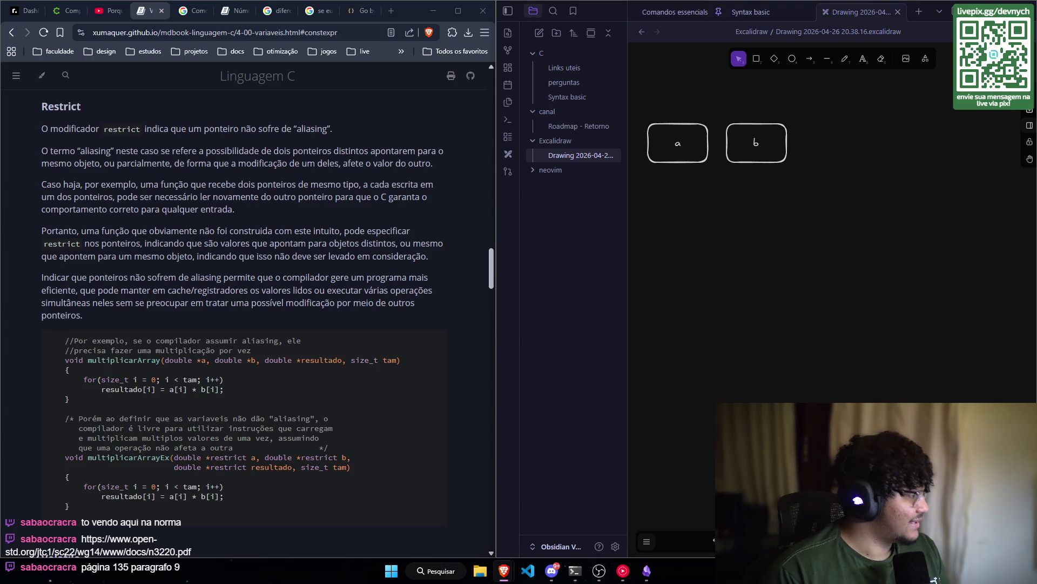